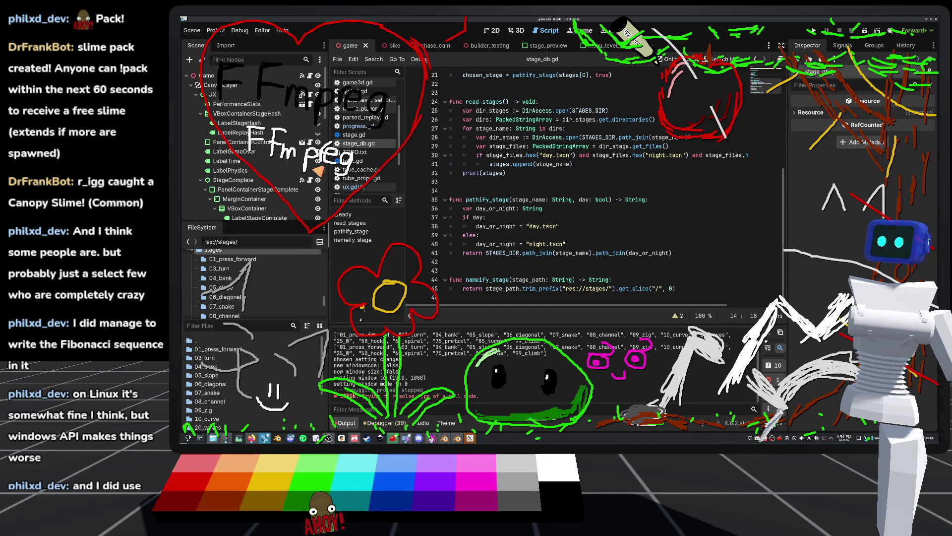
In ux.gd line 333, replace the stage argument with StageDB.nameify_stage(StageDB.current_stage)
{"action": "left_click", "coordinate": [352, 188]}
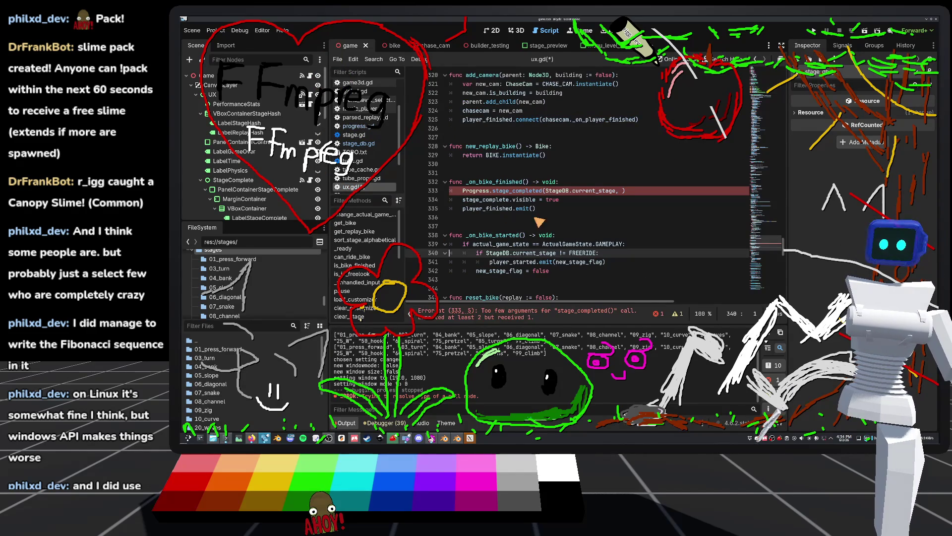
{"action": "left_click_drag", "start_coordinate": [616, 193], "coordinate": [547, 194]}
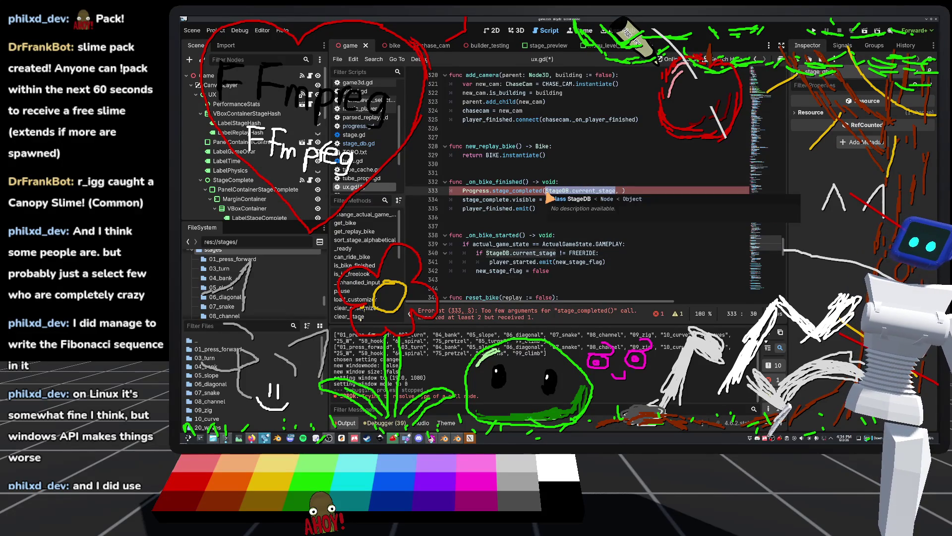
{"action": "key", "text": "ctrl+x"}
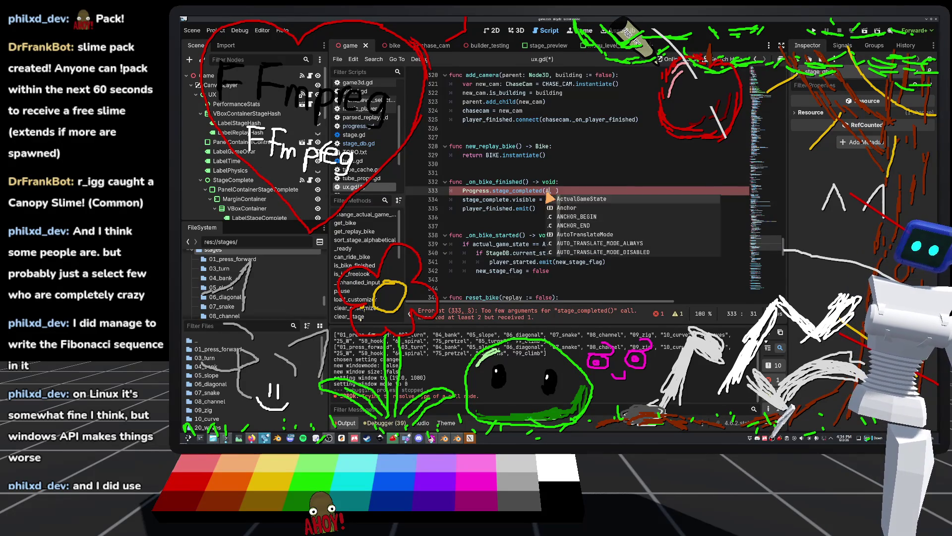
{"action": "type", "text": "tageDB.name"}
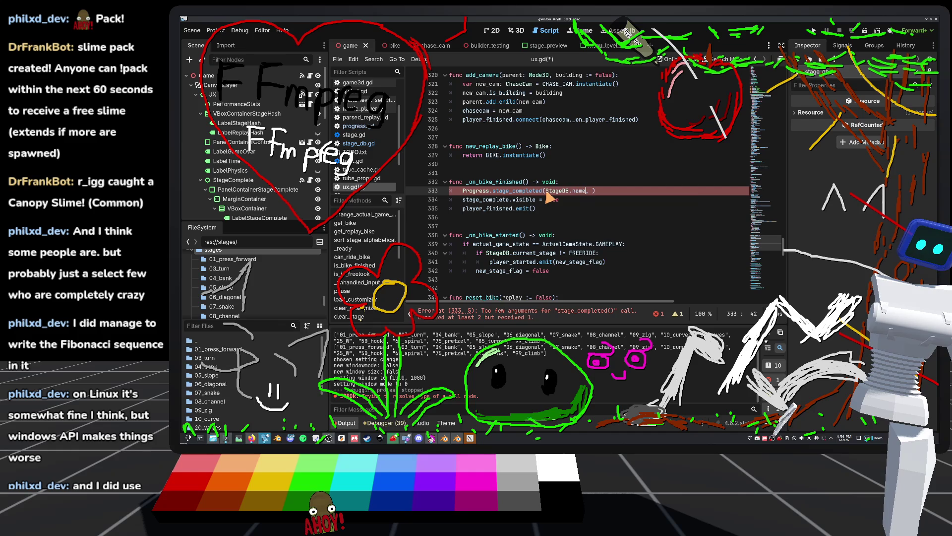
{"action": "key", "text": "Return"}
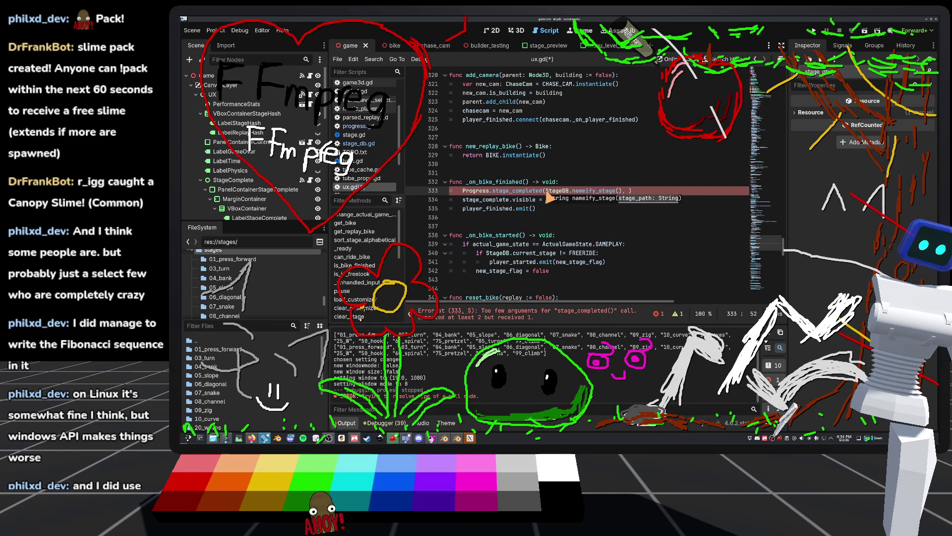
{"action": "type", "text": "StageDB.cur"}
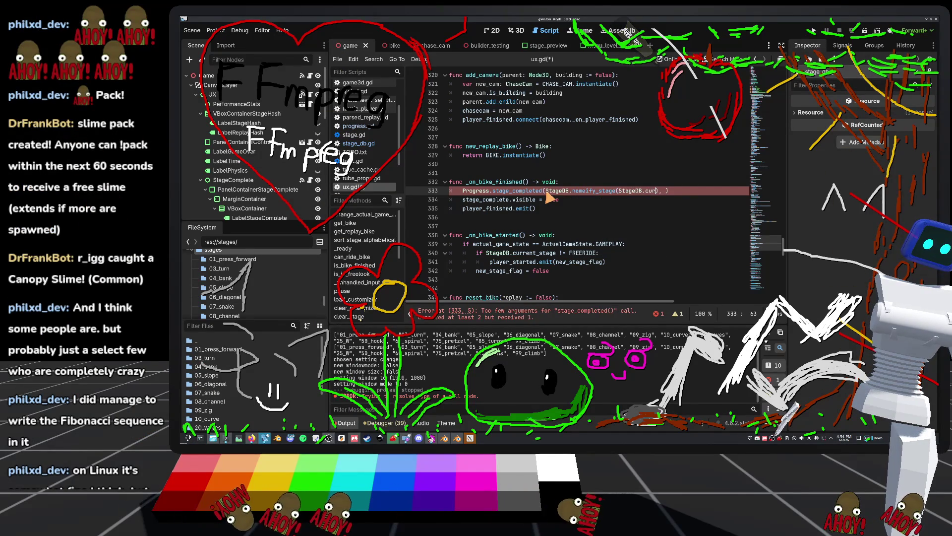
{"action": "type", "text": "r"}
{"action": "key", "text": "Return"}
Add StageDB.current_stage.ends_with("day.tscn") as the second argument, then open progress.gd
{"action": "type", "text": ","}
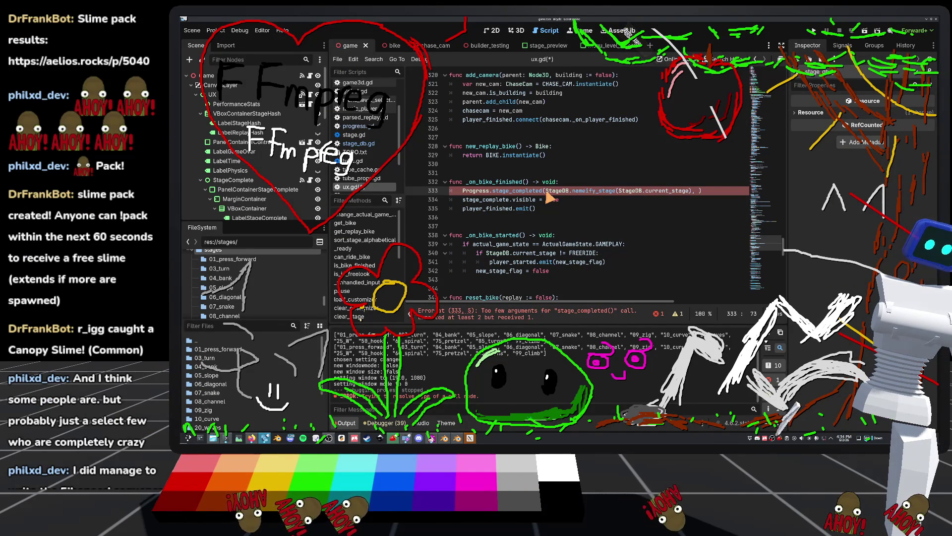
{"action": "key", "text": "BackSpace"}
{"action": "key", "text": "BackSpace"}
{"action": "key", "text": "Right"}
{"action": "key", "text": "Right"}
{"action": "key", "text": "Right"}
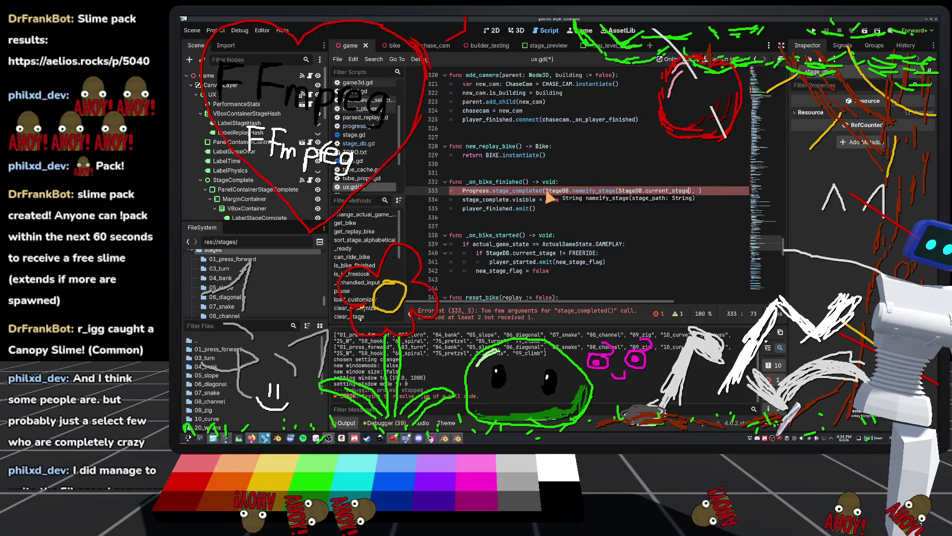
{"action": "type", "text": "Stage"}
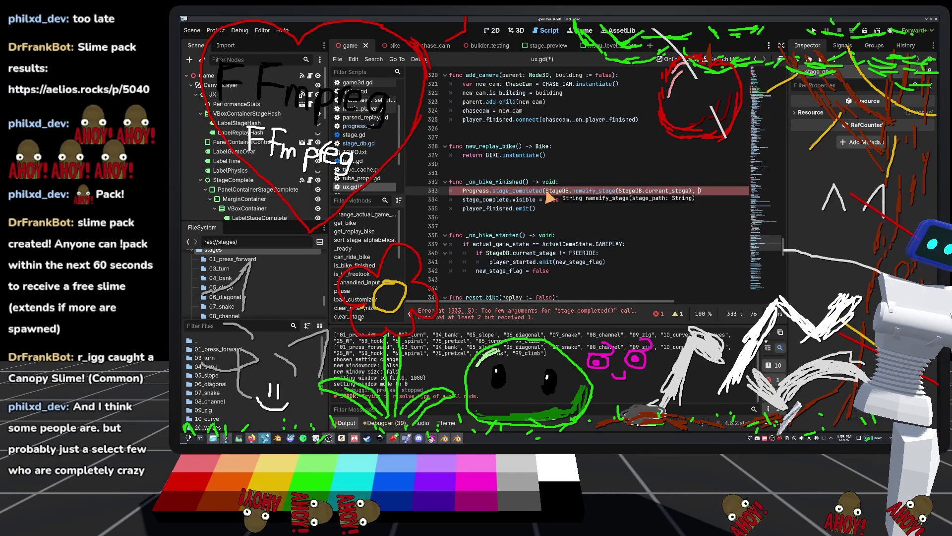
{"action": "type", "text": "DB.cu"}
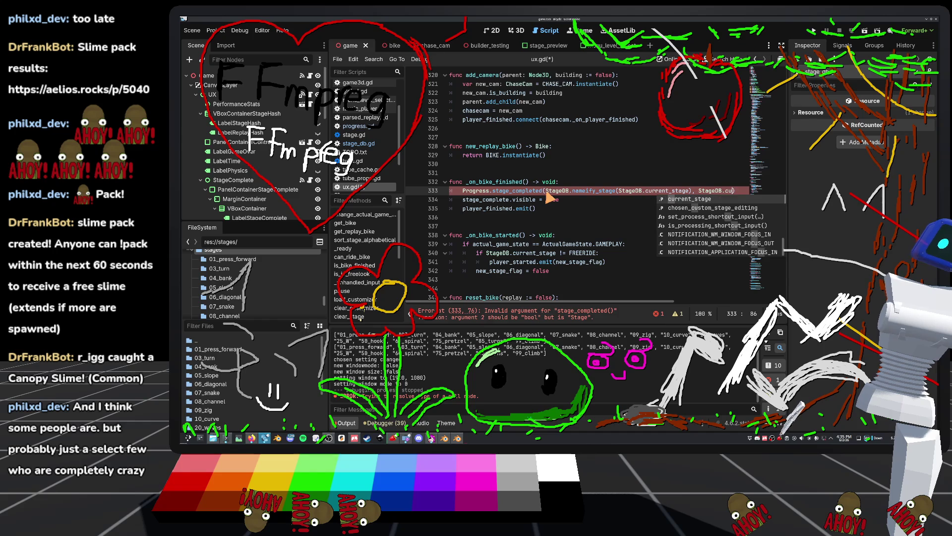
{"action": "type", "text": "rrent_stage"}
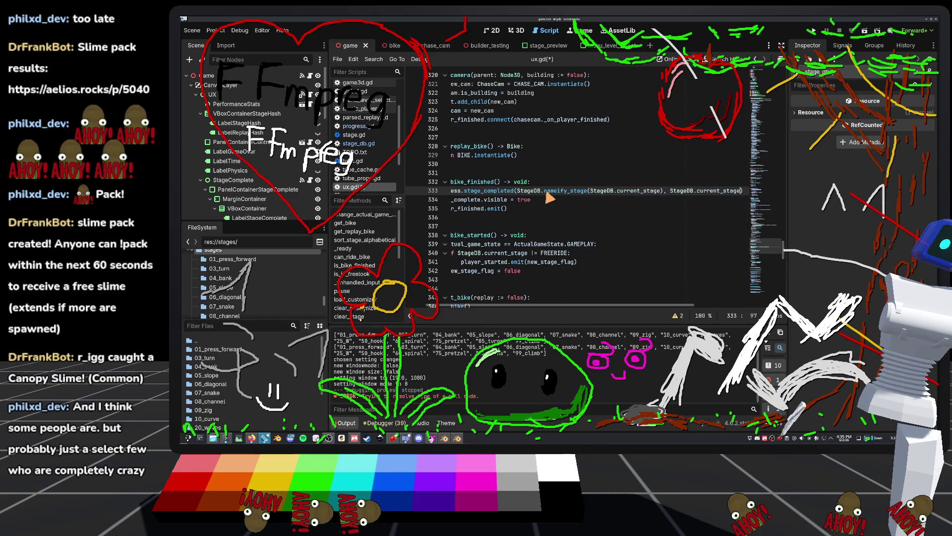
{"action": "type", "text": ".ends"}
{"action": "key", "text": "Return"}
{"action": "type", "text": "\""}
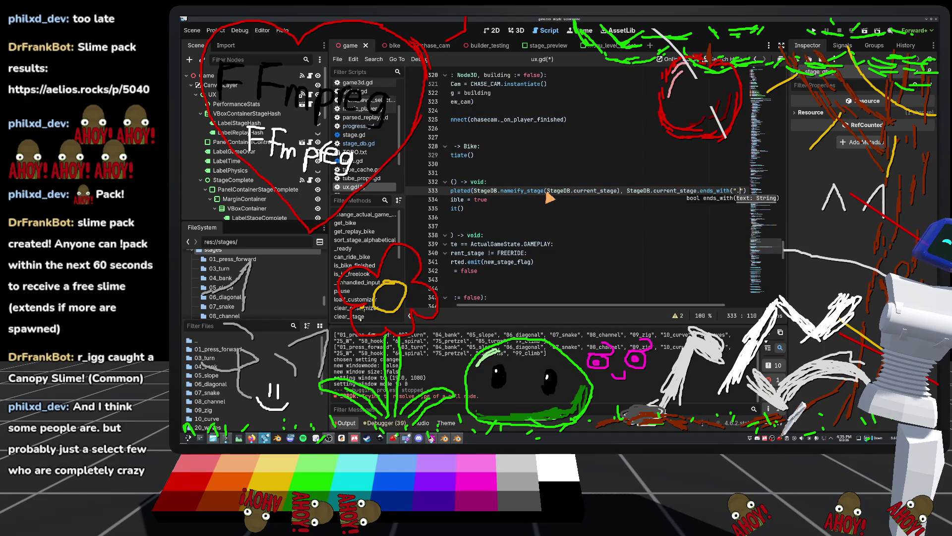
{"action": "type", "text": "d"}
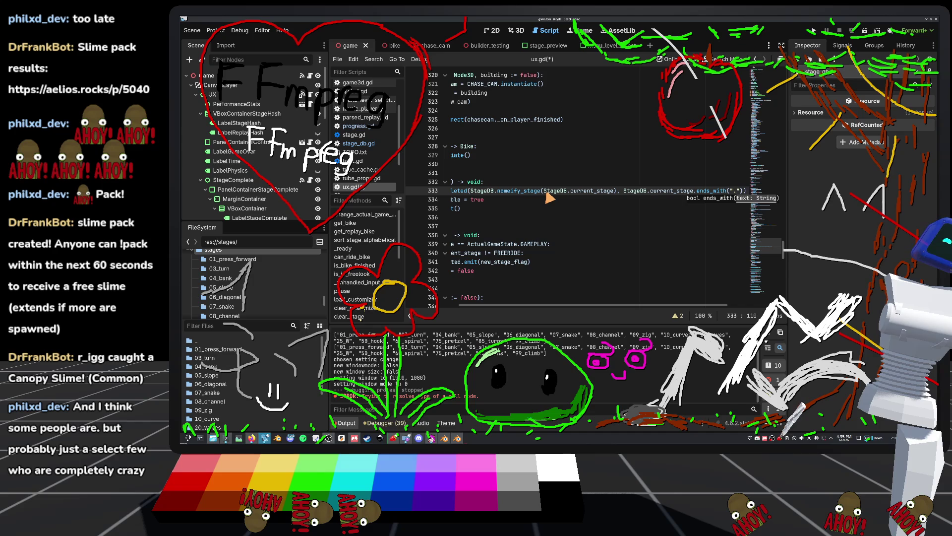
{"action": "type", "text": "day.tscn"}
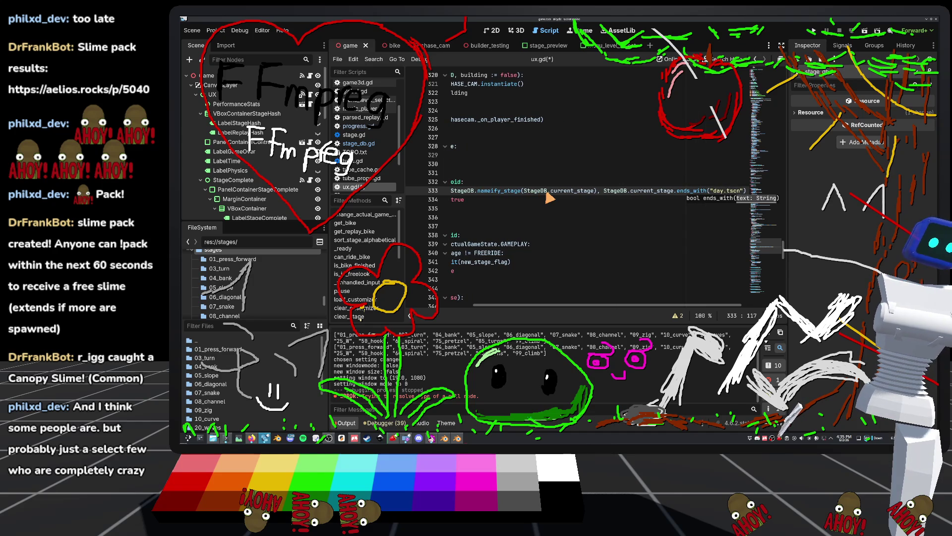
{"action": "left_click", "coordinate": [532, 178]}
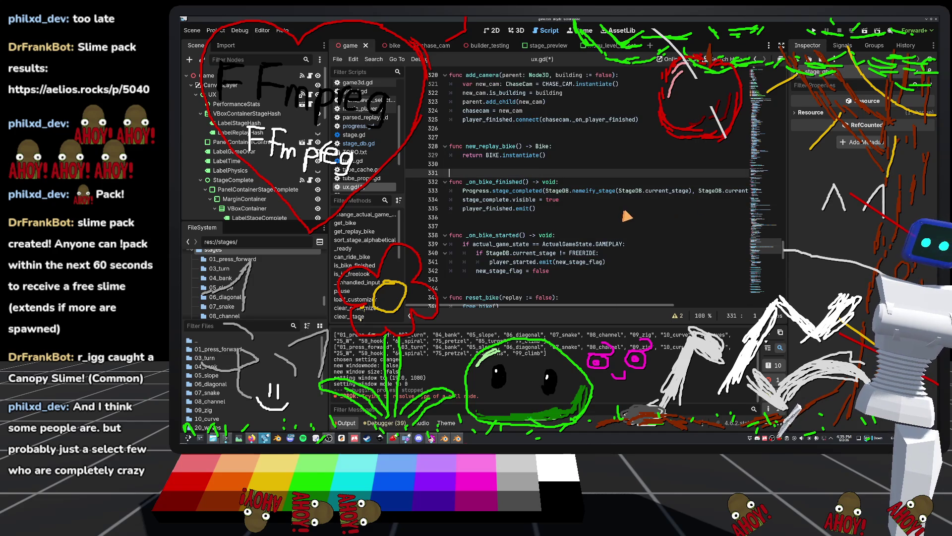
{"action": "left_click", "coordinate": [368, 127]}
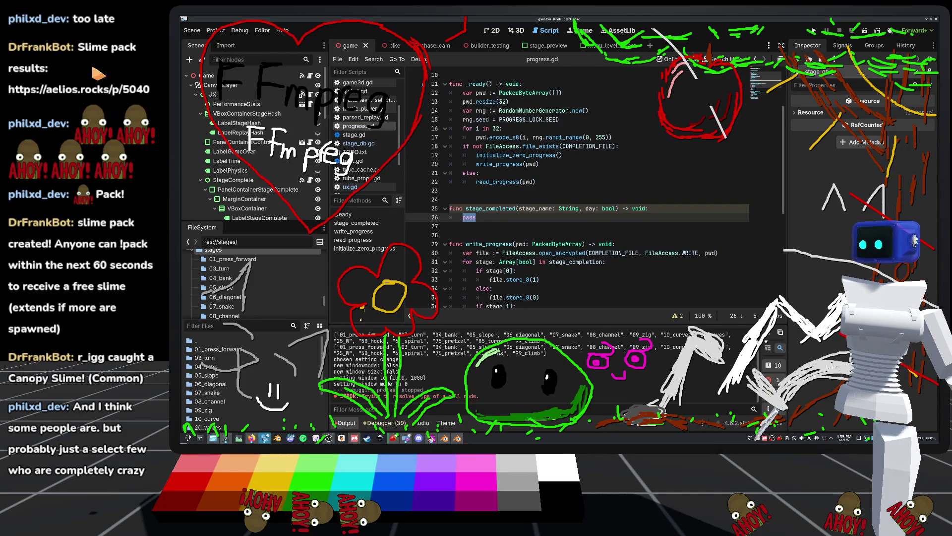
Close the Slime pack results page in the browser and return to the Godot editor
{"action": "key", "text": "alt+Tab"}
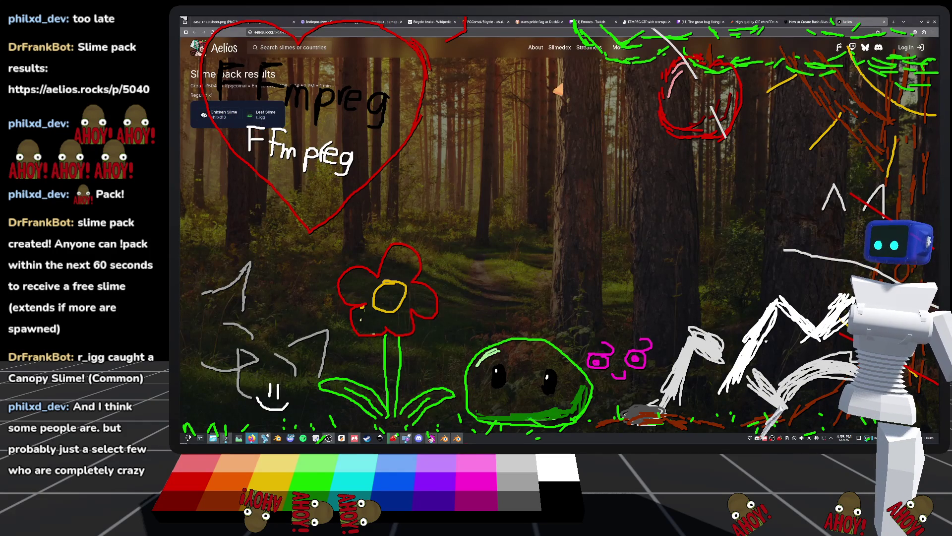
{"action": "left_click", "coordinate": [884, 22]}
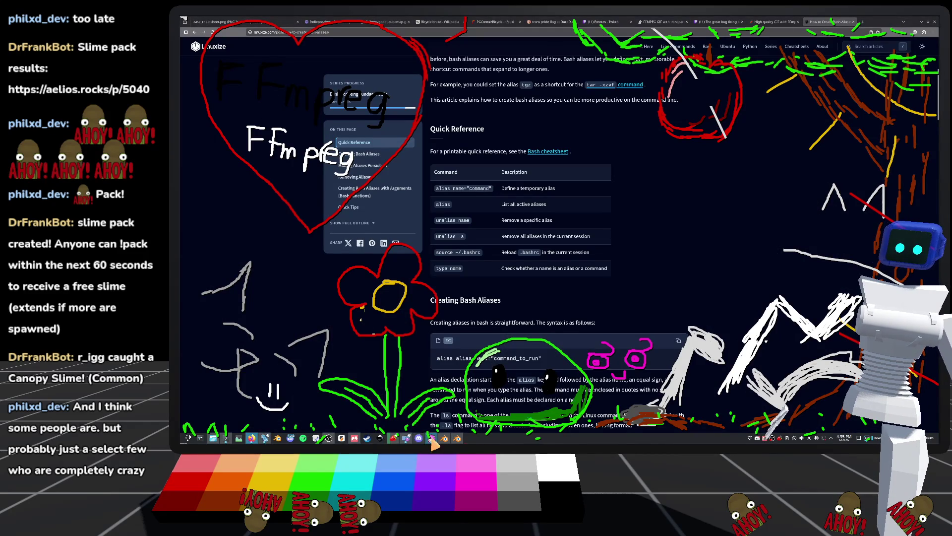
{"action": "left_click", "coordinate": [265, 438]}
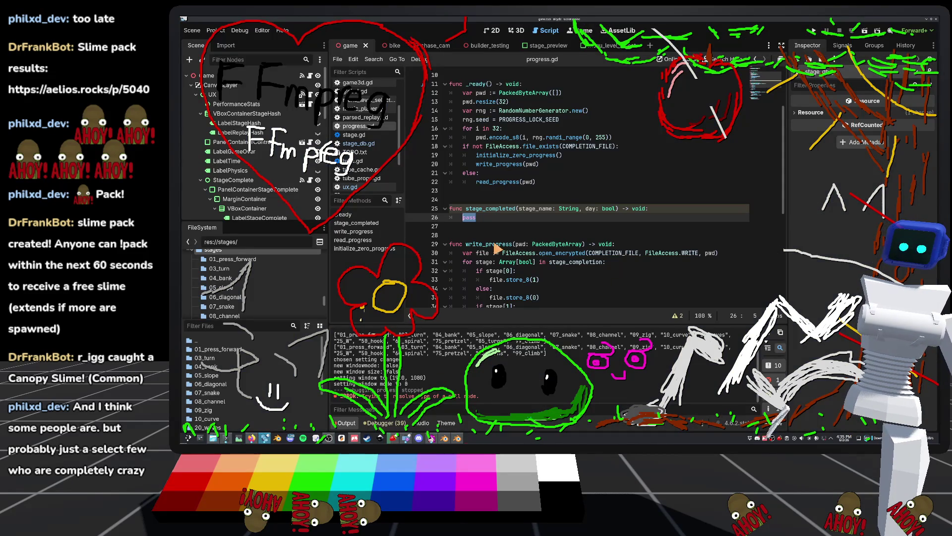
{"action": "left_click", "coordinate": [503, 231]}
{"action": "left_click", "coordinate": [514, 222]}
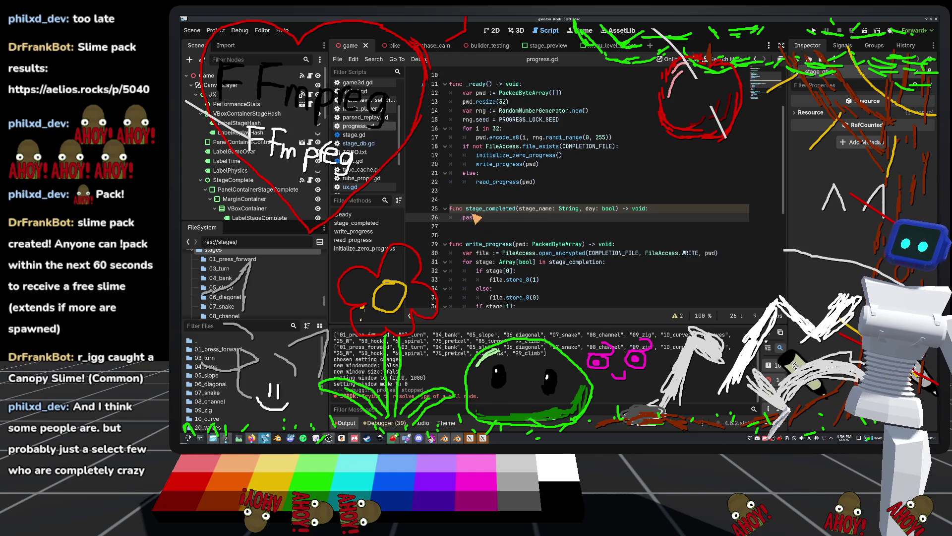
{"action": "key", "text": "shift+Home"}
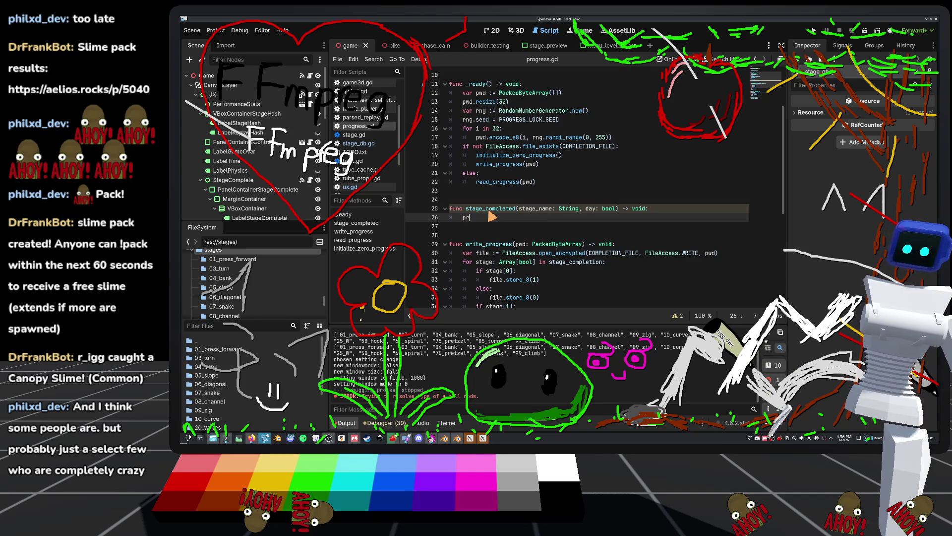
Replace pass with a prints("stage completed:" call in stage_completed
{"action": "key", "text": "BackSpace"}
{"action": "key", "text": "BackSpace"}
{"action": "key", "text": "BackSpace"}
{"action": "type", "text": "ints(\"sta"}
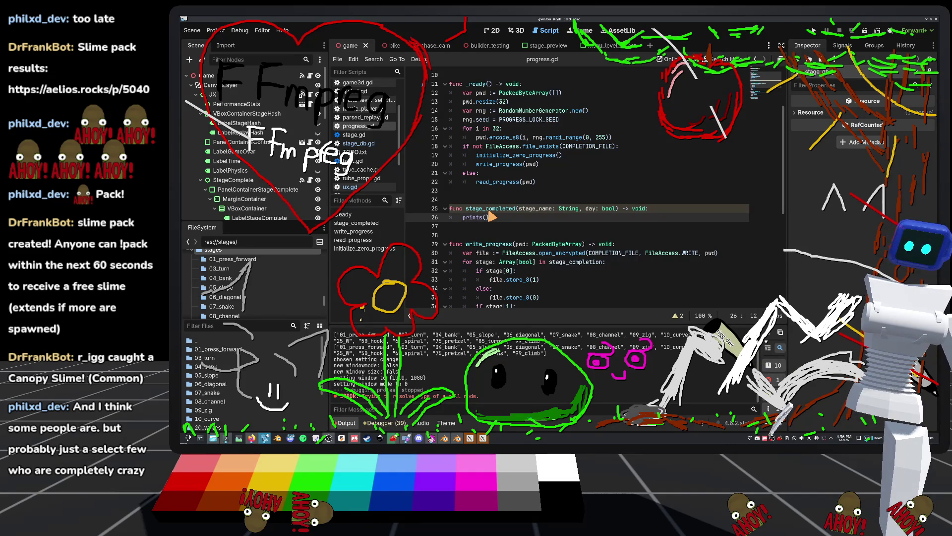
{"action": "type", "text": "ge compl"}
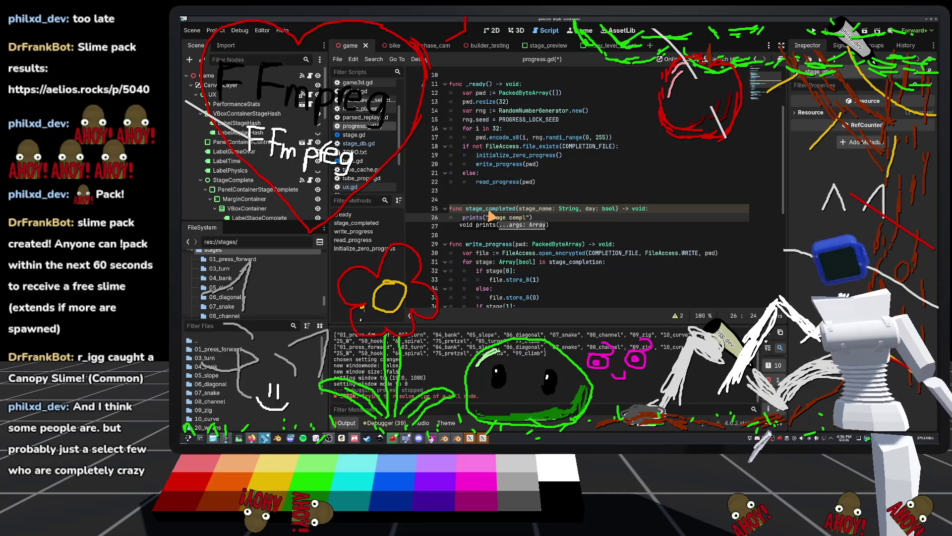
{"action": "type", "text": "eted"}
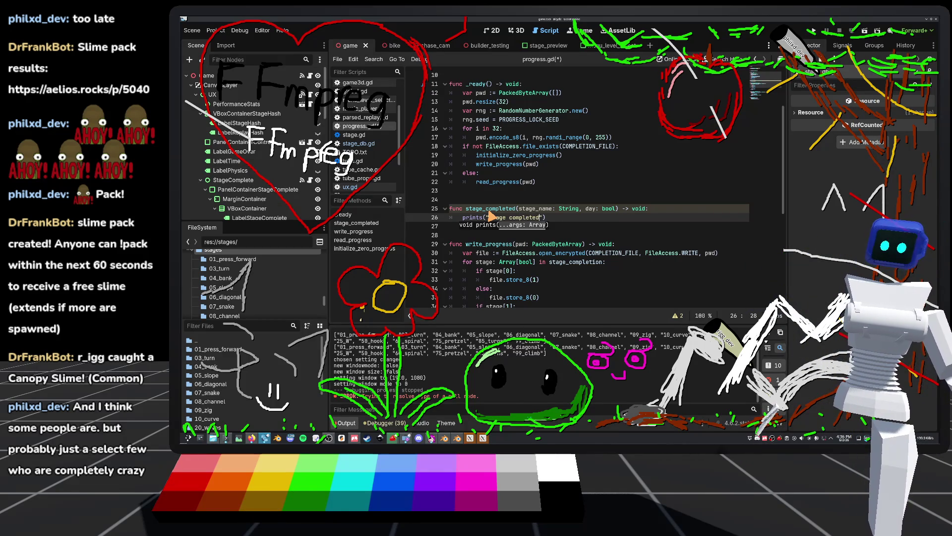
{"action": "key", "text": "BackSpace"}
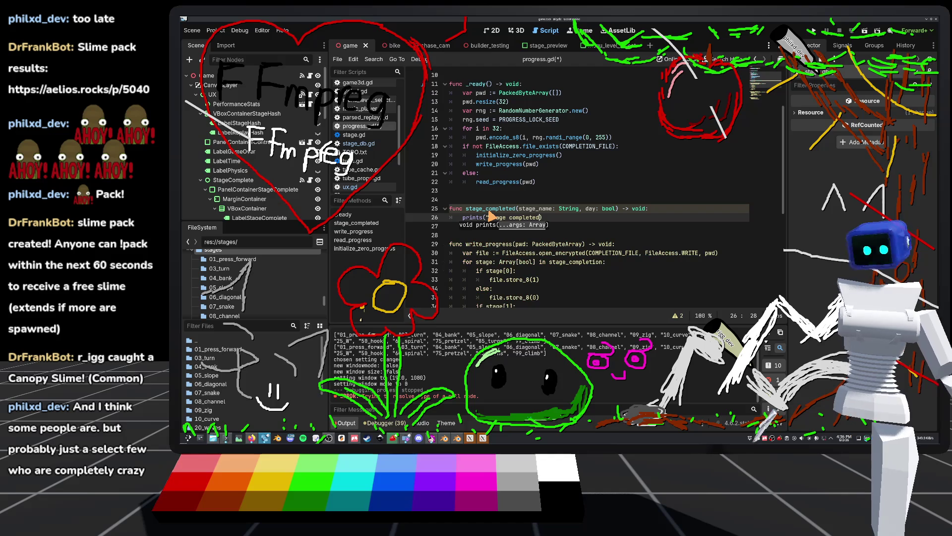
{"action": "type", "text": ":\","}
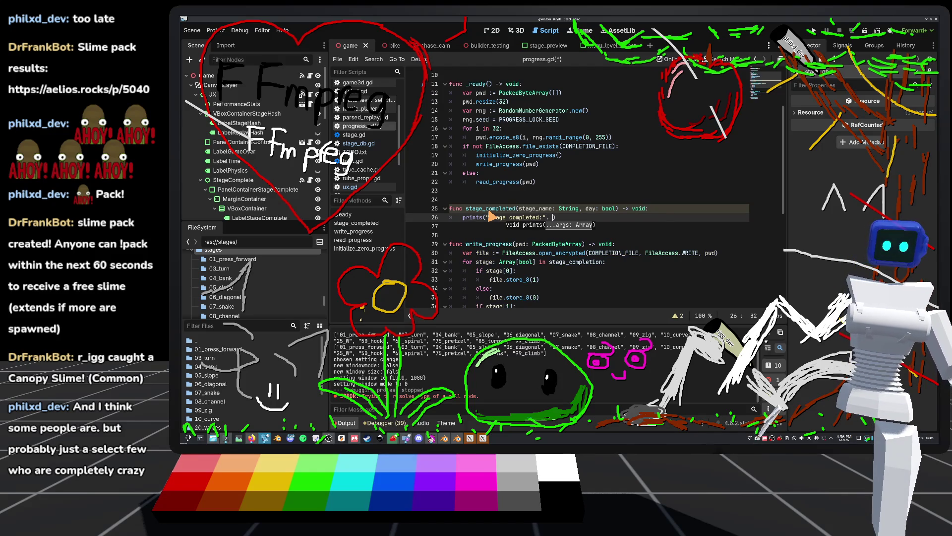
{"action": "key", "text": "BackSpace"}
{"action": "key", "text": "BackSpace"}
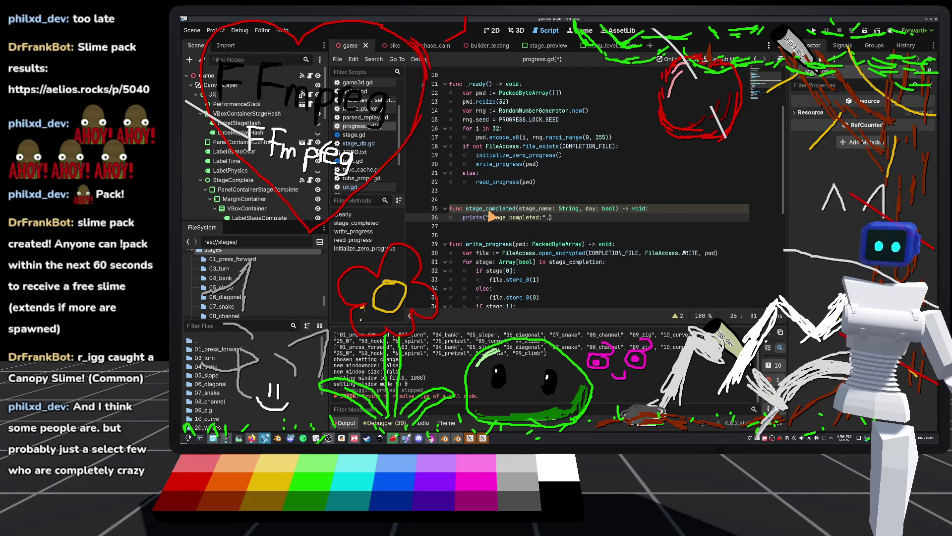
{"action": "key", "text": "BackSpace"}
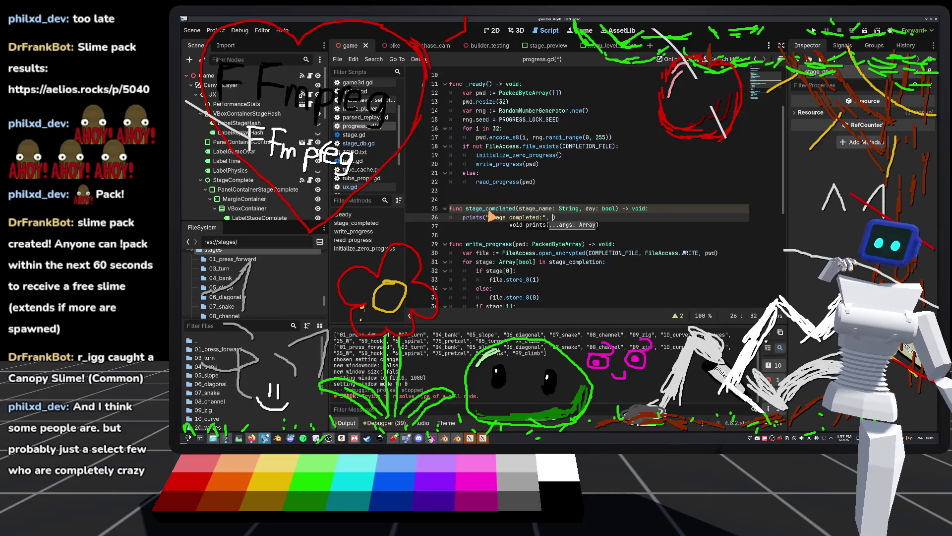
Finish the prints call with stage_name and day, save progress.gd, and run the project
{"action": "type", "text": "st"}
{"action": "key", "text": "Down"}
{"action": "key", "text": "Down"}
{"action": "key", "text": "Return"}
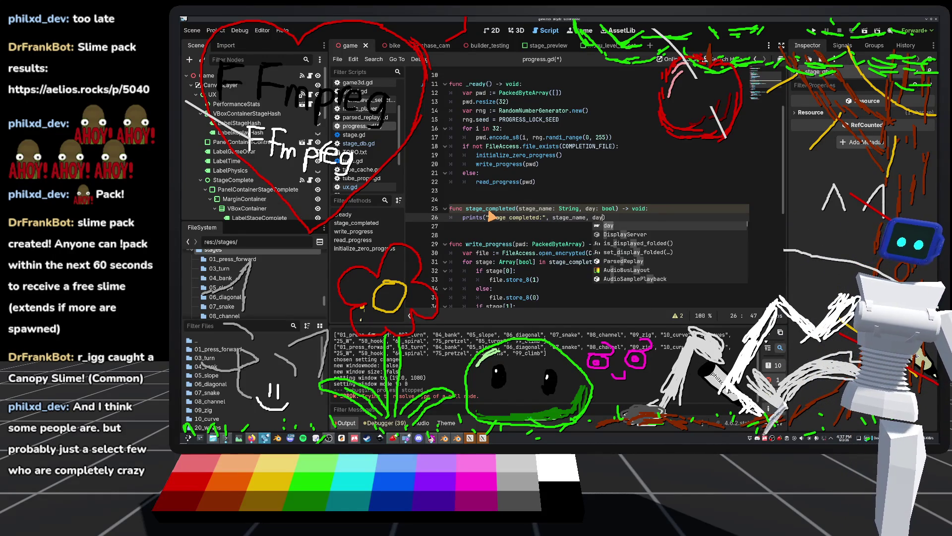
{"action": "left_click", "coordinate": [537, 182]}
{"action": "key", "text": "ctrl+s"}
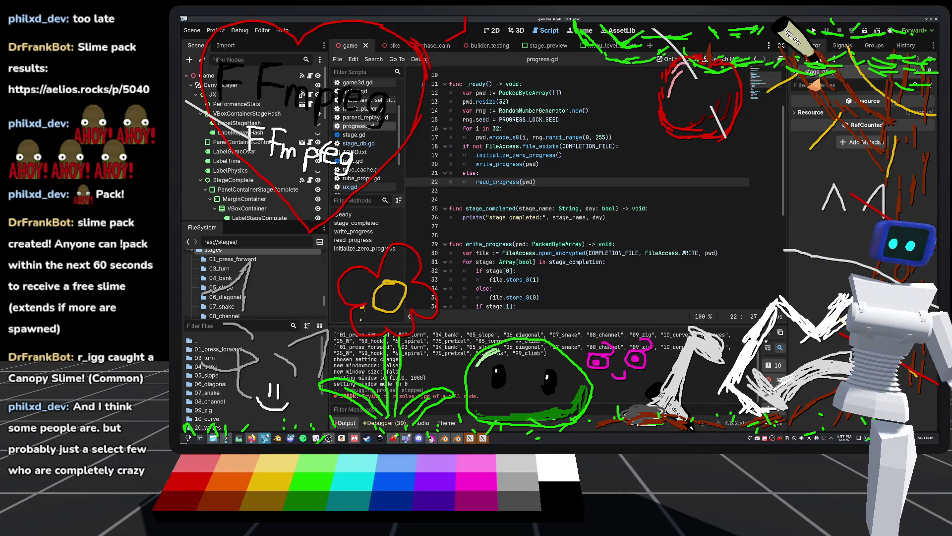
{"action": "key", "text": "F5"}
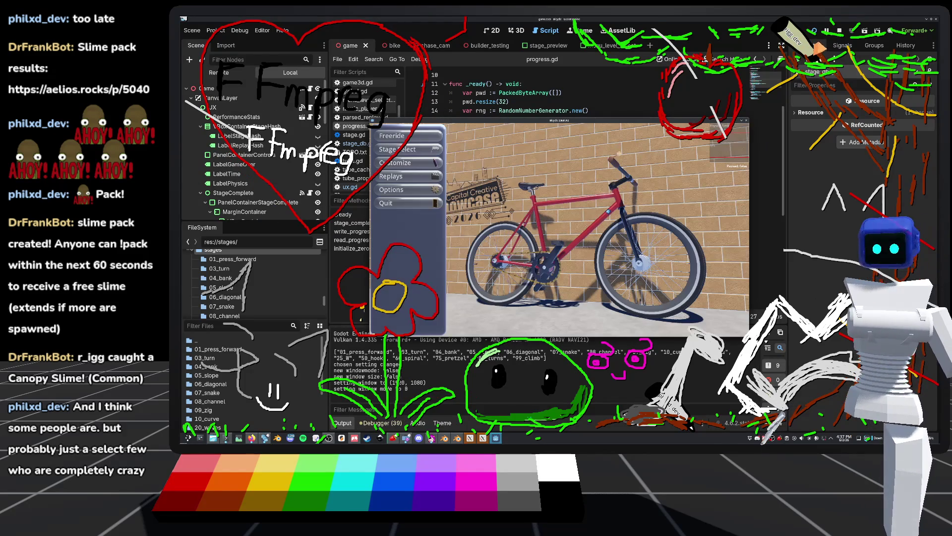
Play 01_press_forward on Day from Stage Select, then close the game with F8
{"action": "left_click", "coordinate": [414, 151]}
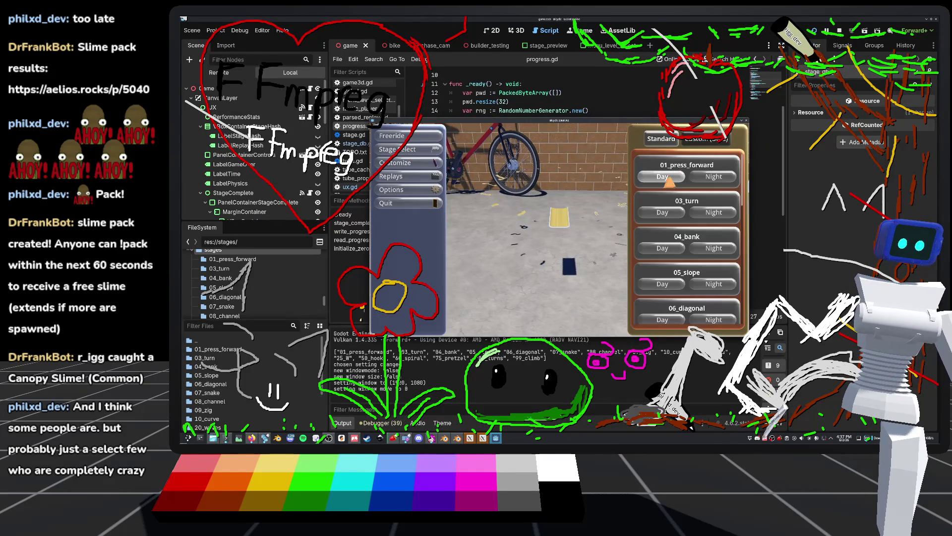
{"action": "left_click", "coordinate": [662, 177]}
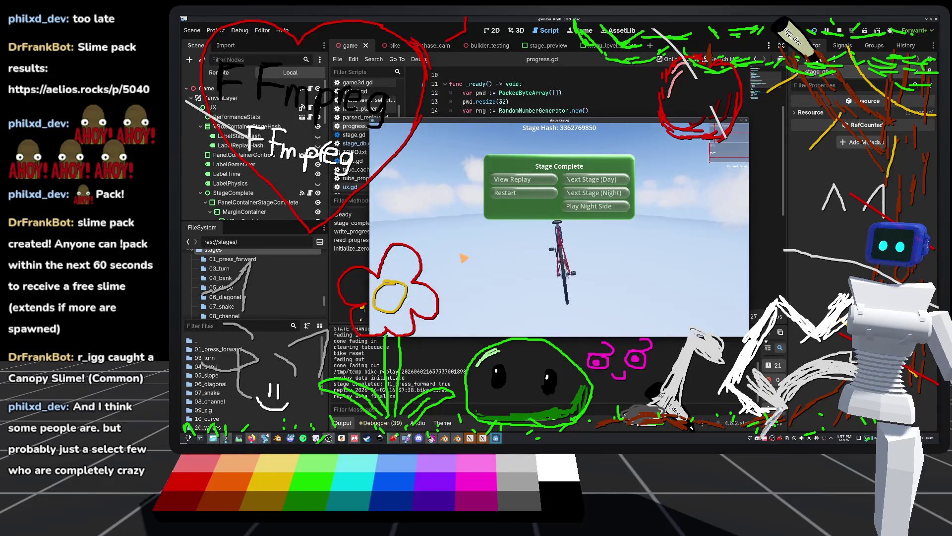
{"action": "key", "text": "F8"}
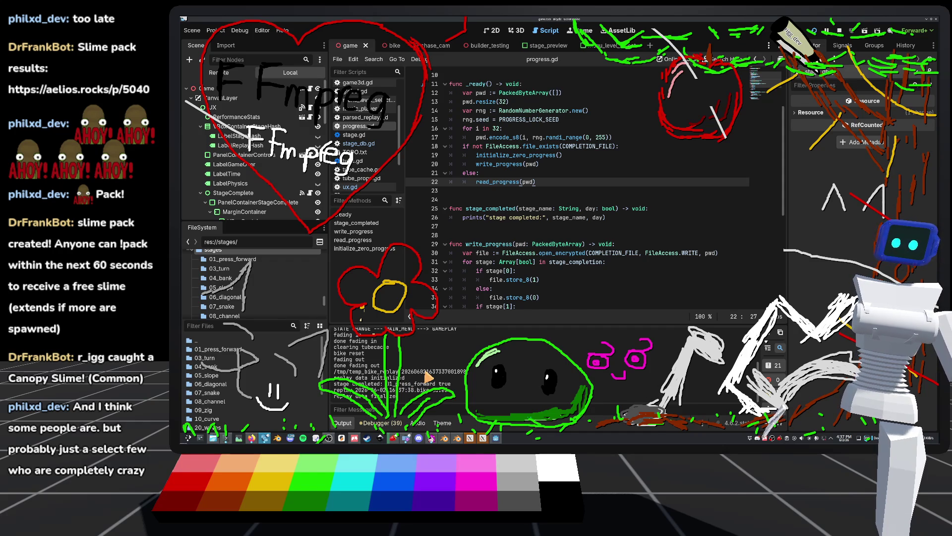
Stop the game and review stage_completed's parameters and the Array declaration on line 8
{"action": "left_click", "coordinate": [840, 31]}
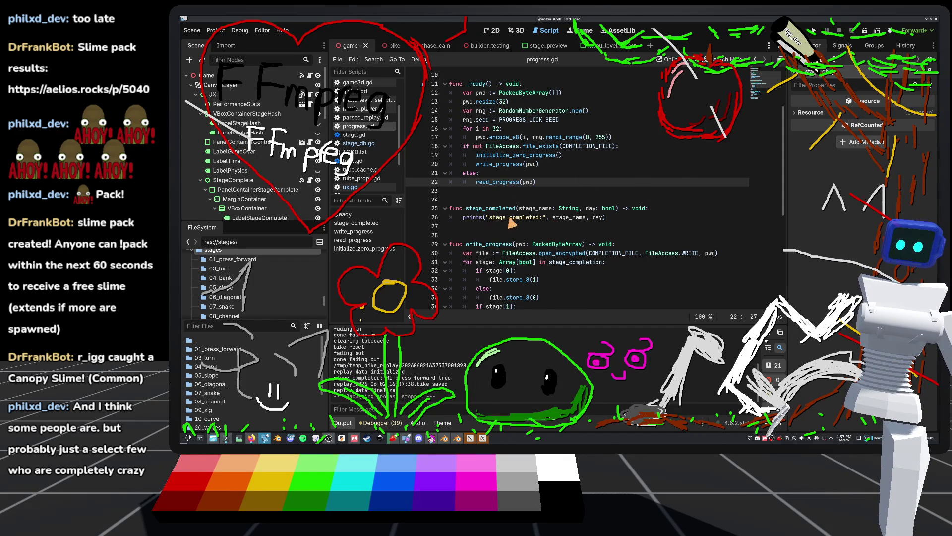
{"action": "double_click", "coordinate": [530, 209]}
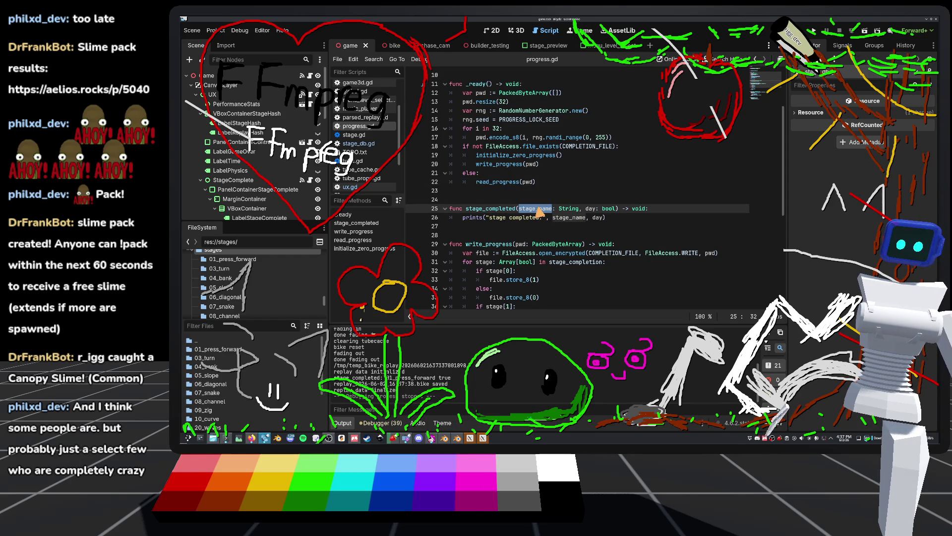
{"action": "double_click", "coordinate": [569, 208]}
{"action": "key", "text": "Down"}
{"action": "key", "text": "End"}
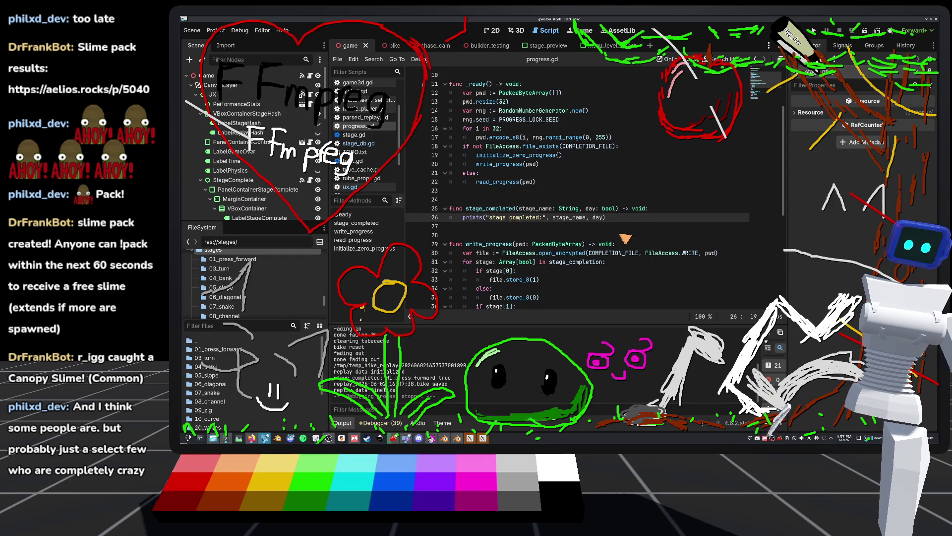
{"action": "key", "text": "Return"}
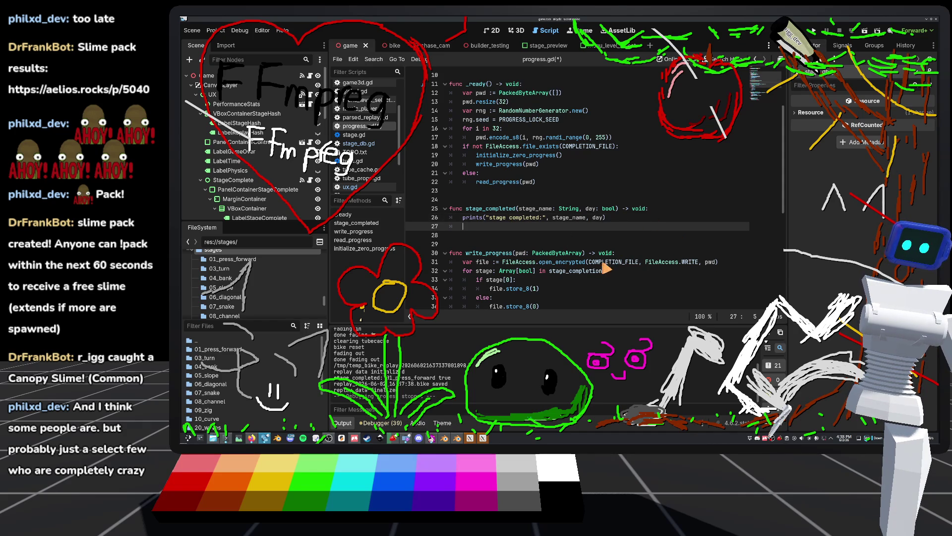
{"action": "scroll", "coordinate": [601, 263], "scroll_direction": "up", "scroll_amount": 3}
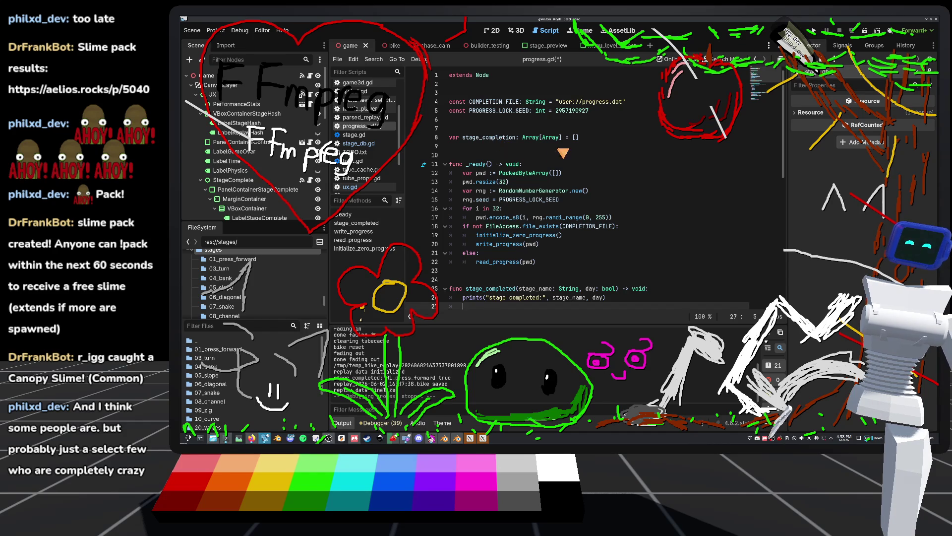
{"action": "double_click", "coordinate": [528, 137]}
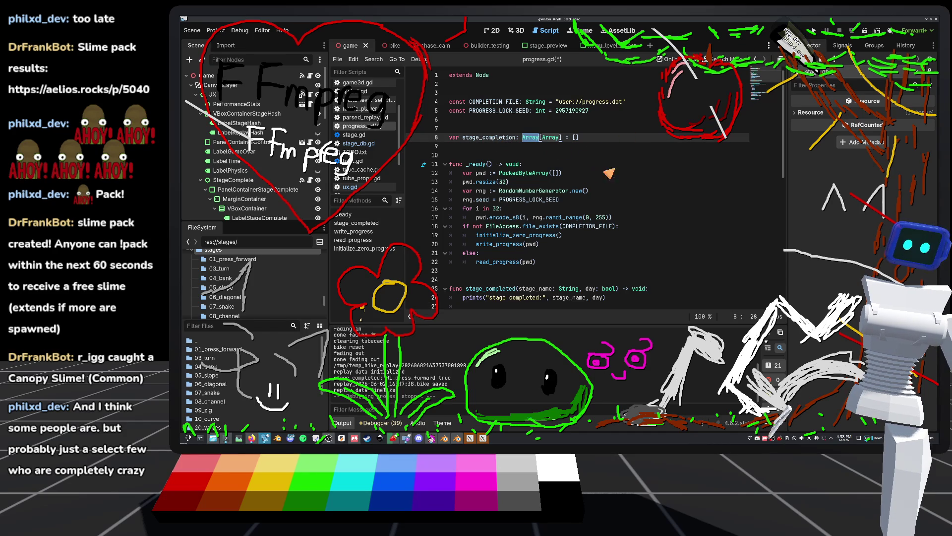
{"action": "scroll", "coordinate": [647, 221], "scroll_direction": "down", "scroll_amount": 4}
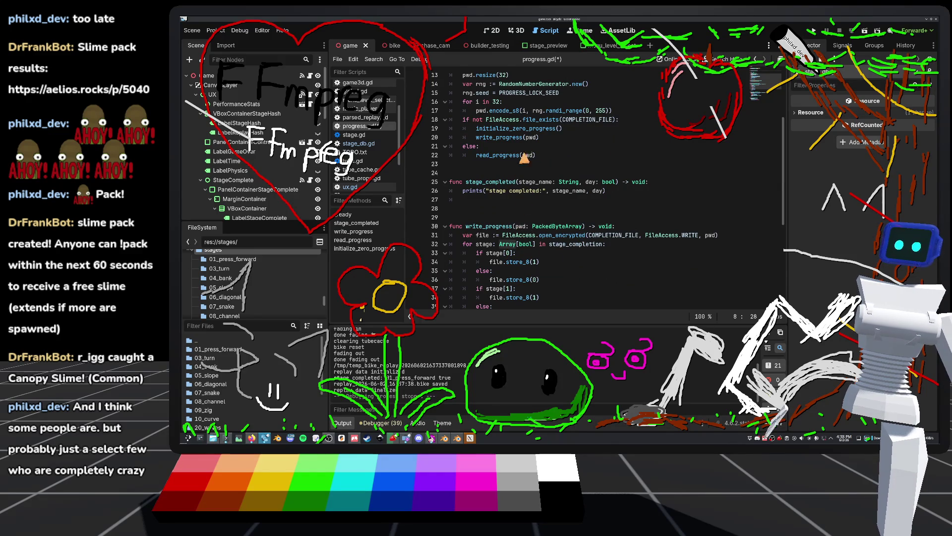
{"action": "scroll", "coordinate": [521, 176], "scroll_direction": "up", "scroll_amount": 4}
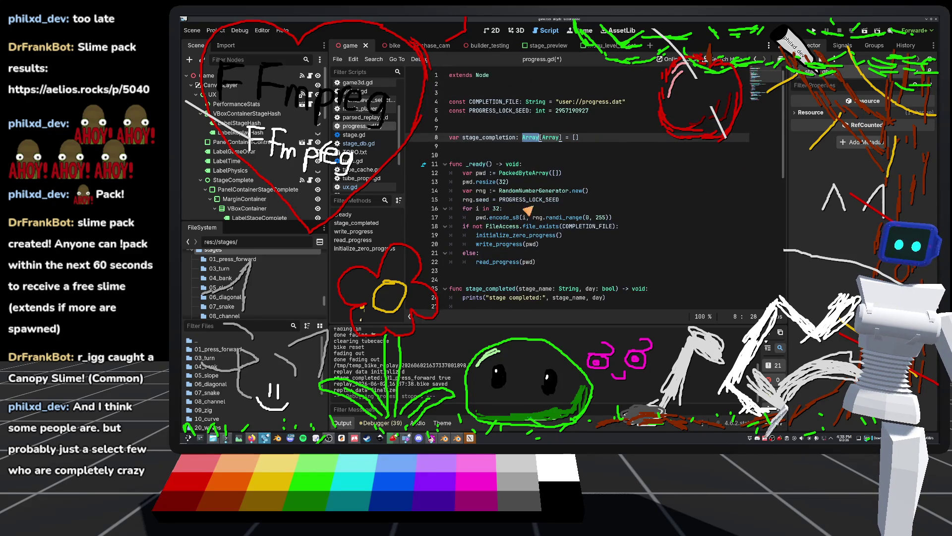
{"action": "scroll", "coordinate": [529, 212], "scroll_direction": "down", "scroll_amount": 5}
Below the prints line add var stage_i: int = StageDB.stages.find(stage_name)
{"action": "left_click", "coordinate": [623, 165]}
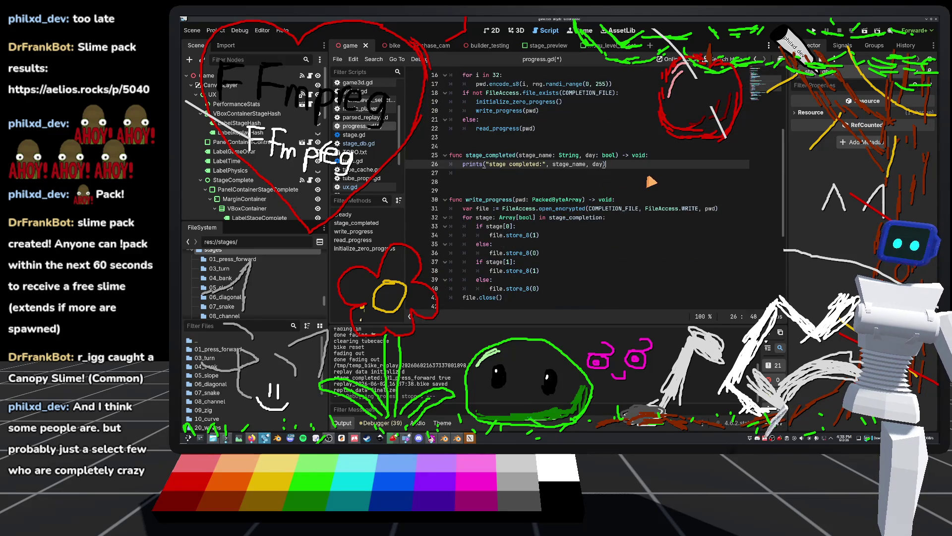
{"action": "key", "text": "Return"}
{"action": "type", "text": "var stage_i: in"}
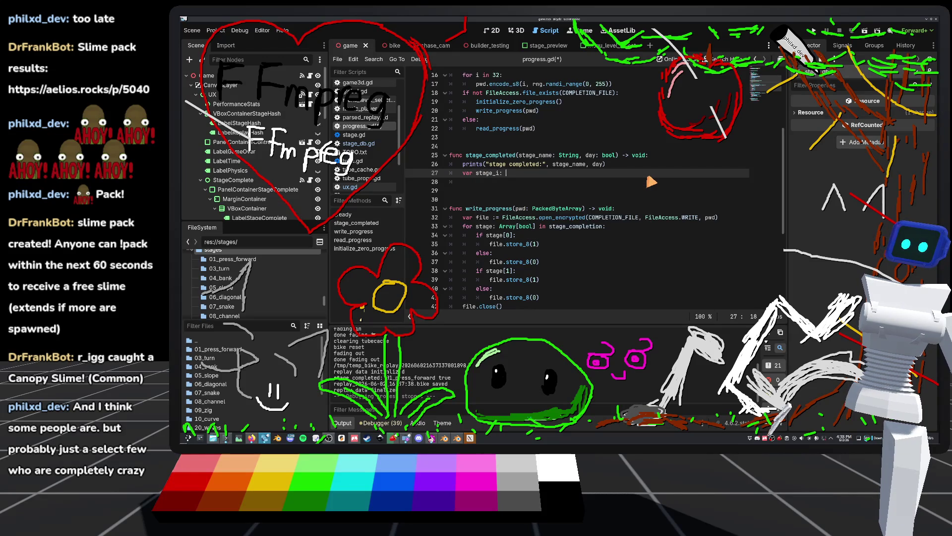
{"action": "type", "text": "t = St"}
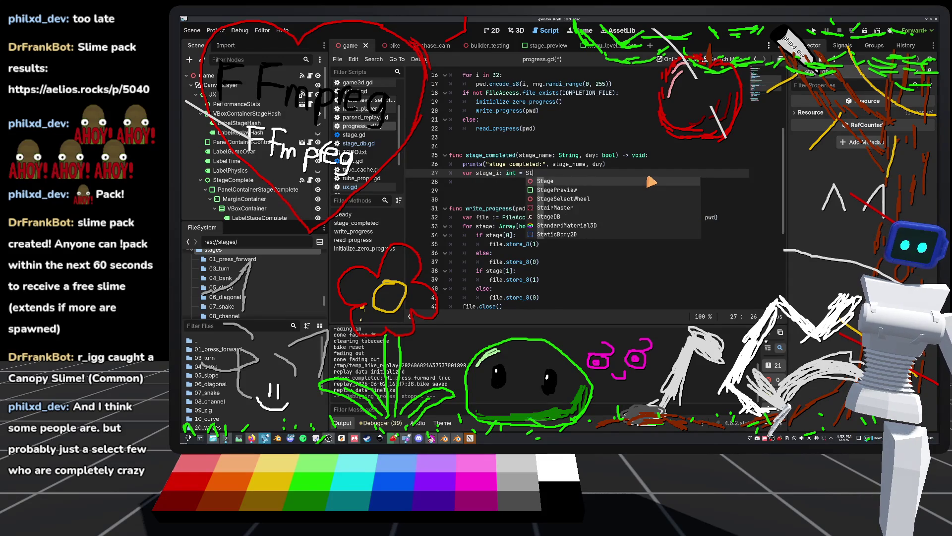
{"action": "type", "text": "ageDB."}
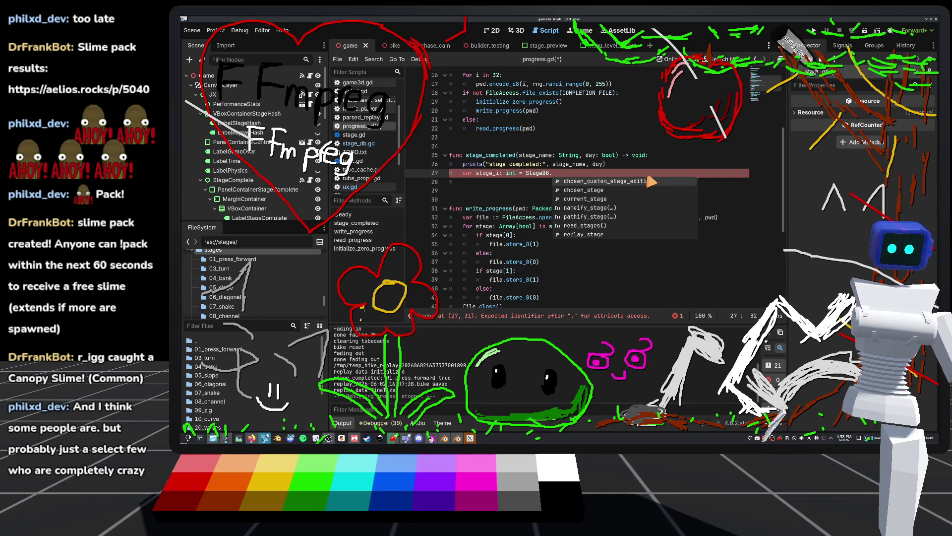
{"action": "type", "text": "stages"}
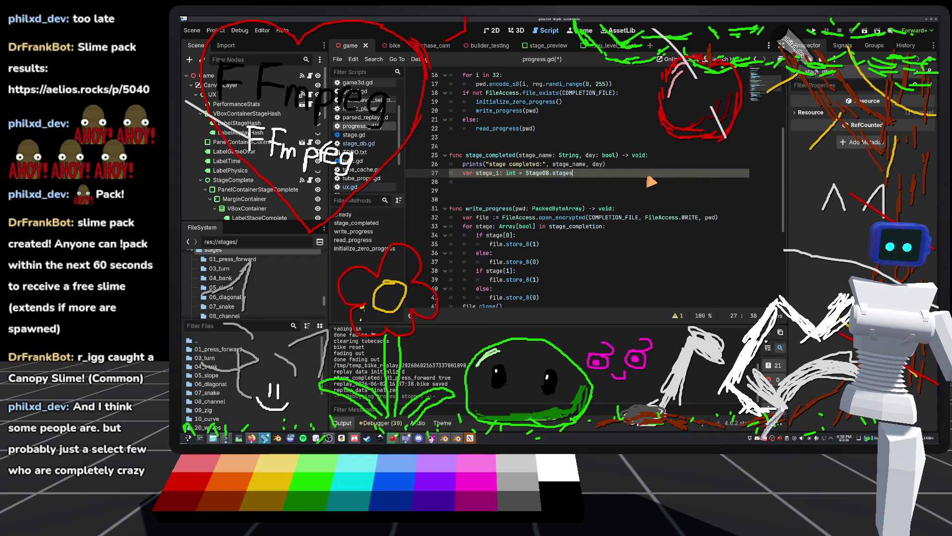
{"action": "type", "text": ".find("}
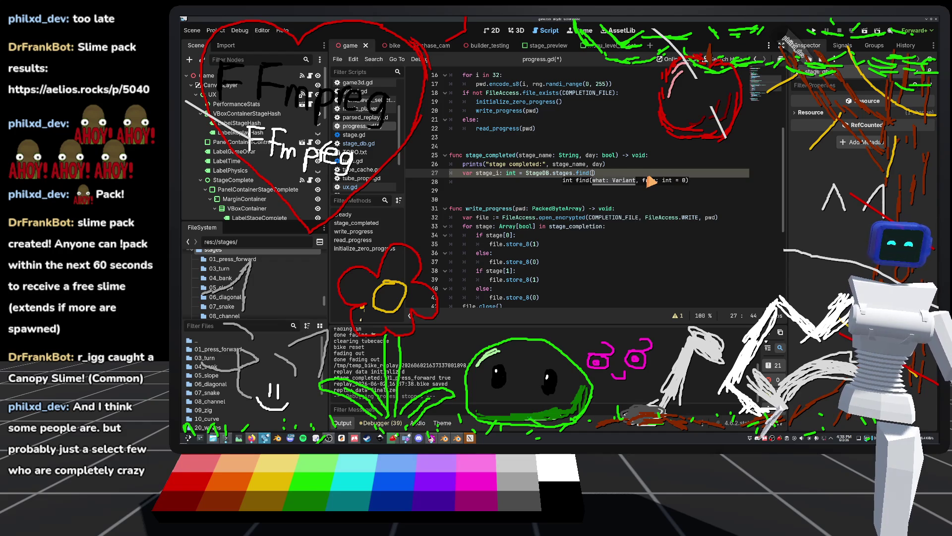
{"action": "type", "text": "stage_name"}
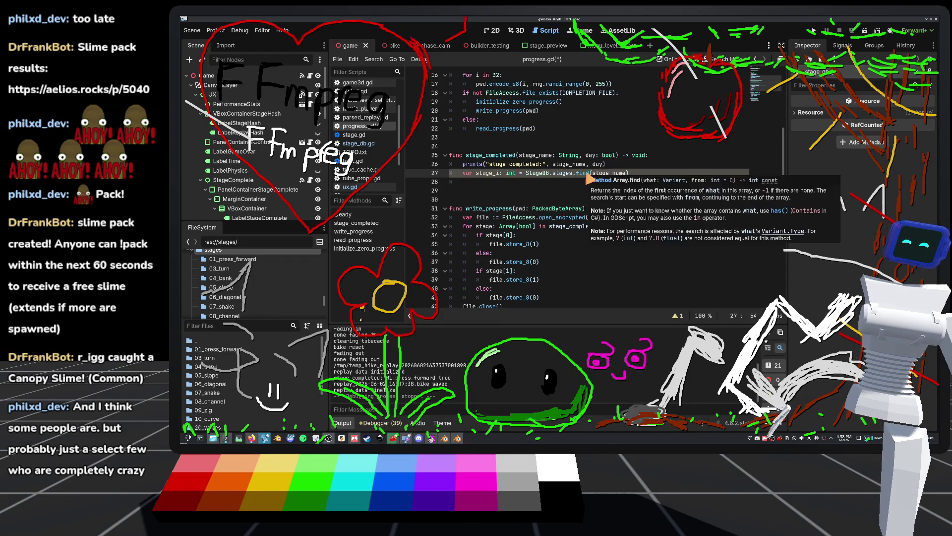
{"action": "type", "text": ")"}
{"action": "key", "text": "Return"}
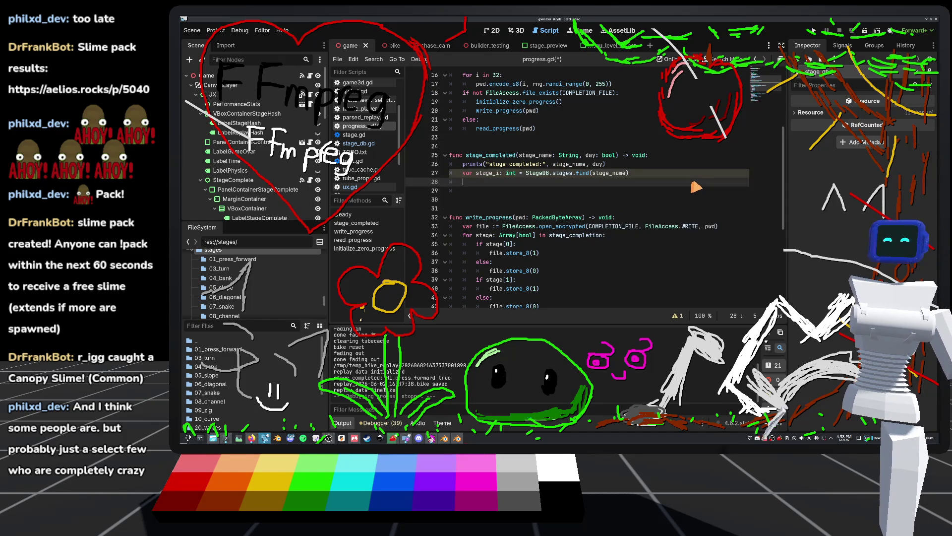
{"action": "key", "text": "Delete"}
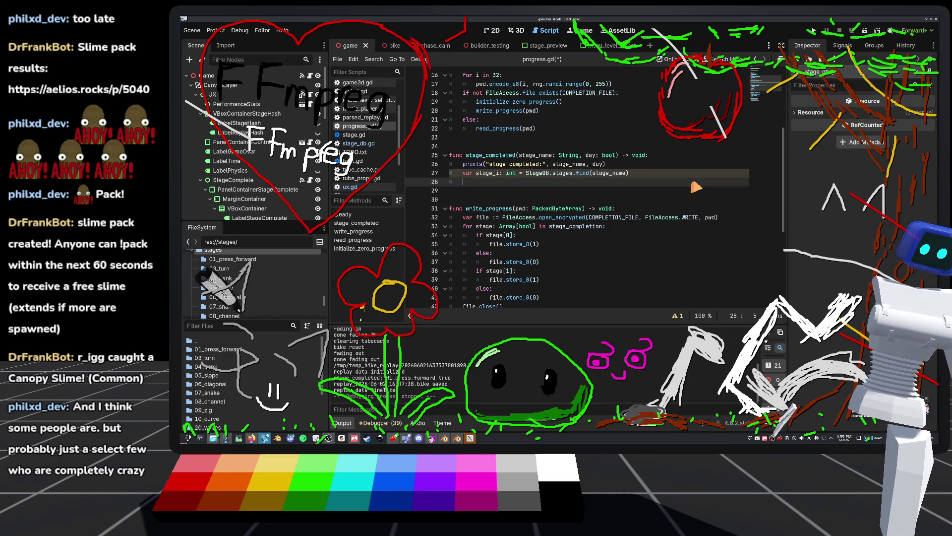
Add an if day: check with a stage_completion[stage_i] line indented beneath it
{"action": "type", "text": "st"}
{"action": "key", "text": "Down"}
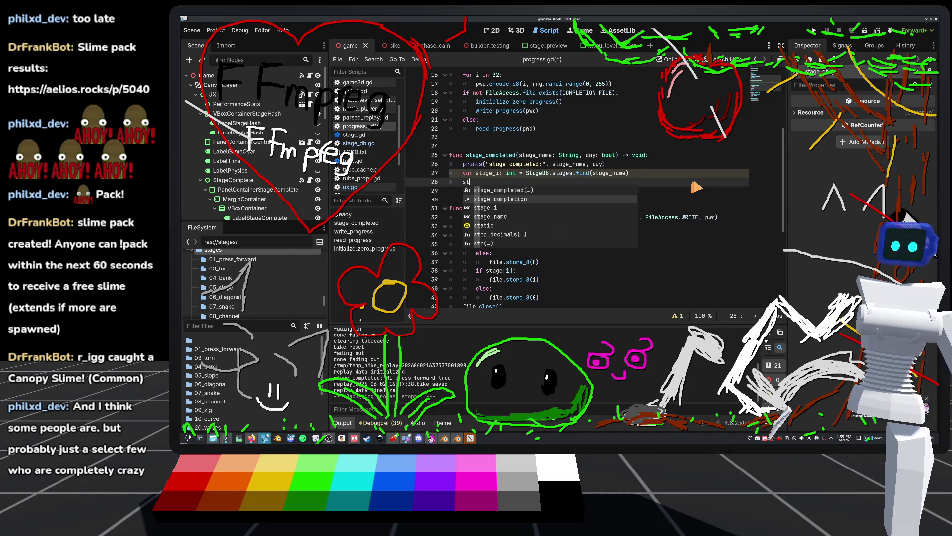
{"action": "key", "text": "Return"}
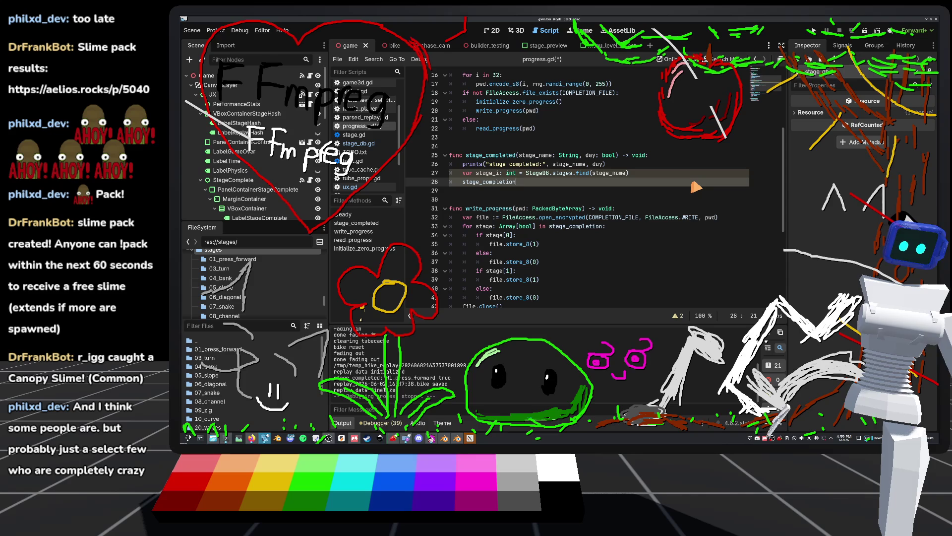
{"action": "type", "text": "tage_i"}
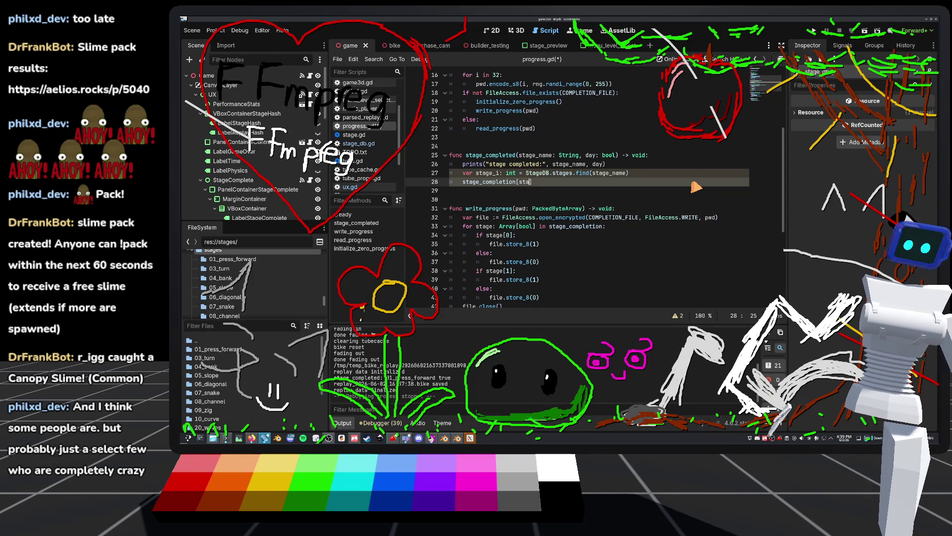
{"action": "type", "text": "]"}
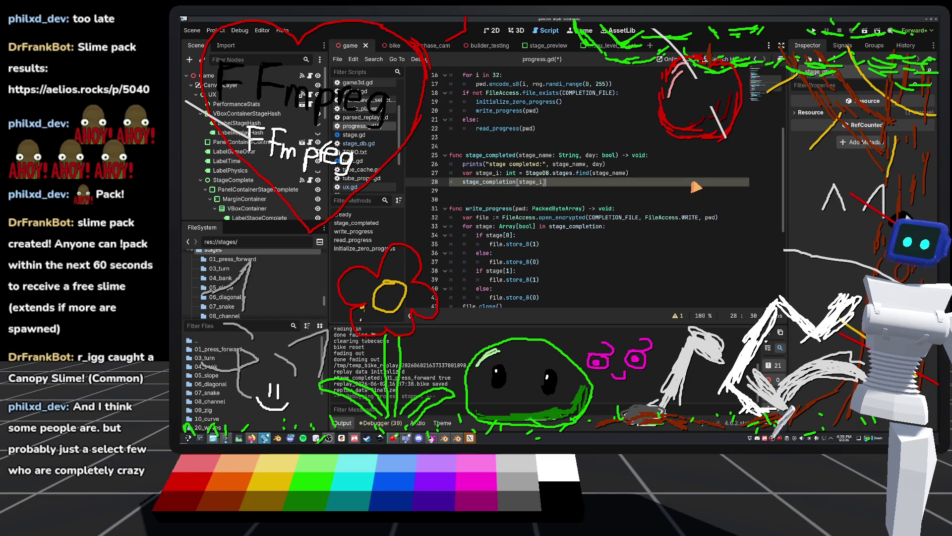
{"action": "left_click", "coordinate": [649, 175]}
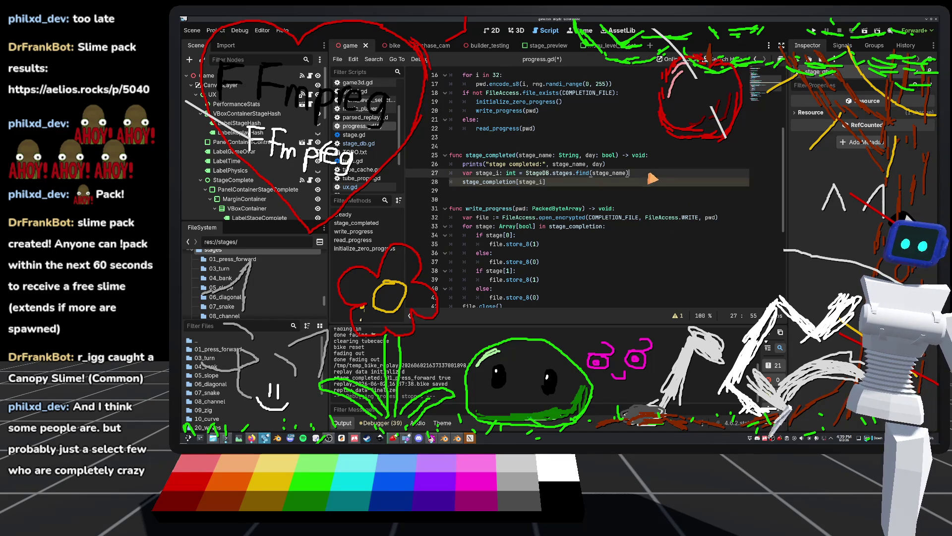
{"action": "key", "text": "Return"}
{"action": "type", "text": "if day:"}
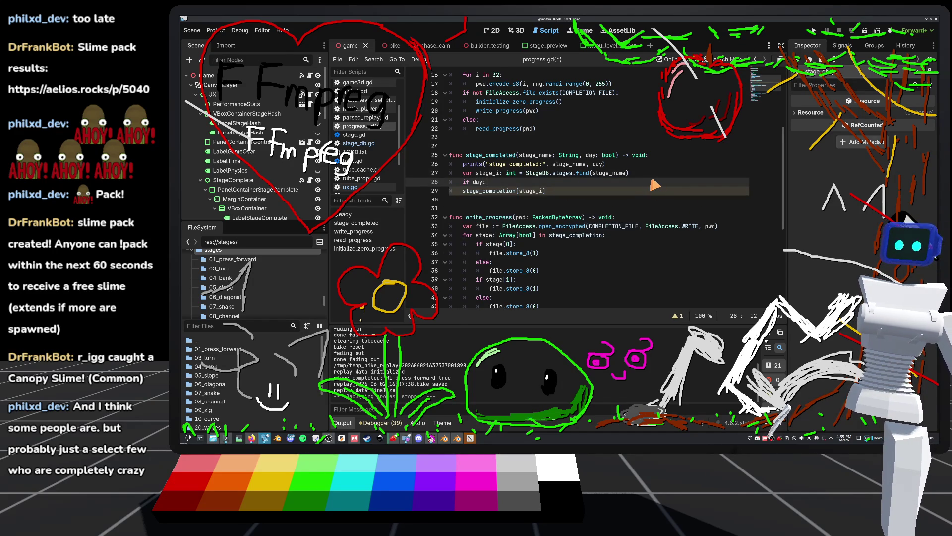
{"action": "key", "text": "Down"}
{"action": "key", "text": "Home"}
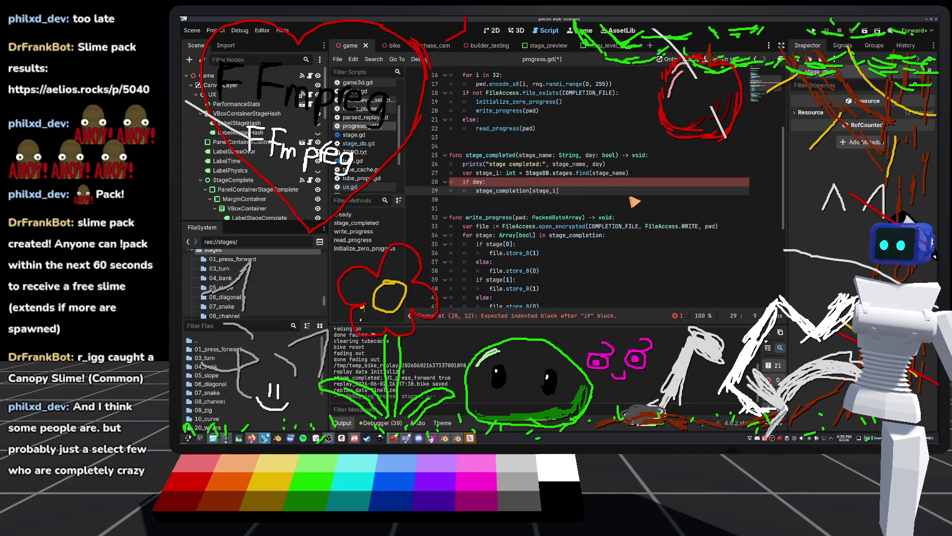
{"action": "key", "text": "Tab"}
Complete it as stage_completion[stage_i][0] = true and begin an else: branch
{"action": "left_click", "coordinate": [583, 192]}
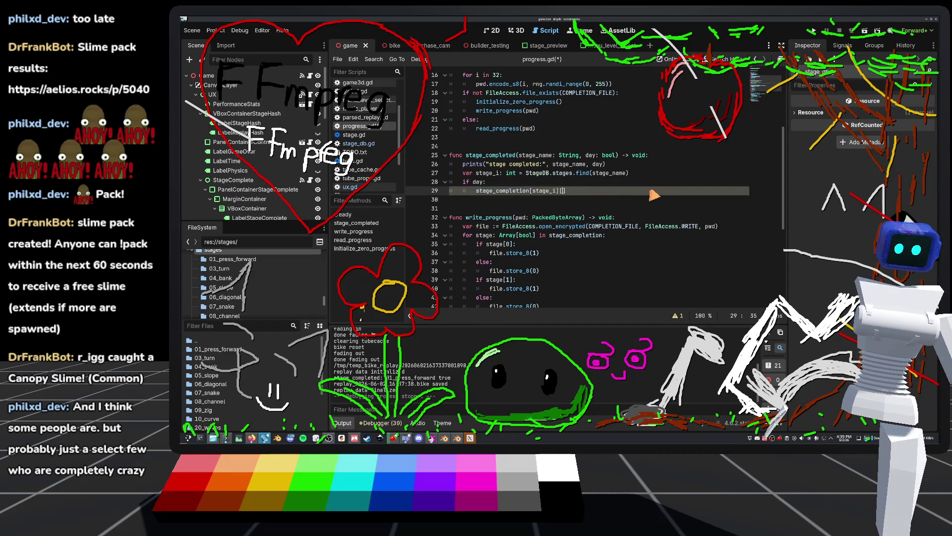
{"action": "type", "text": "] = "}
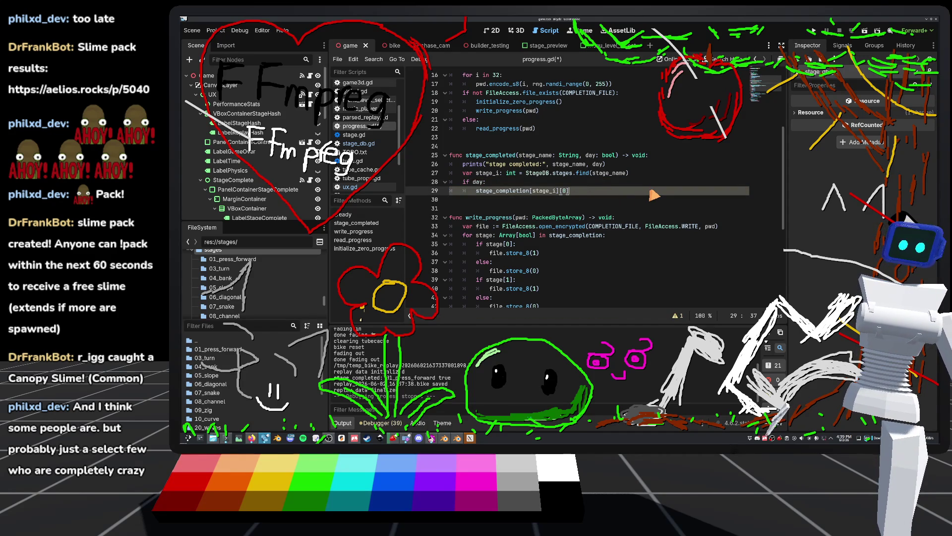
{"action": "type", "text": "true"}
{"action": "key", "text": "Return"}
{"action": "type", "text": "se"}
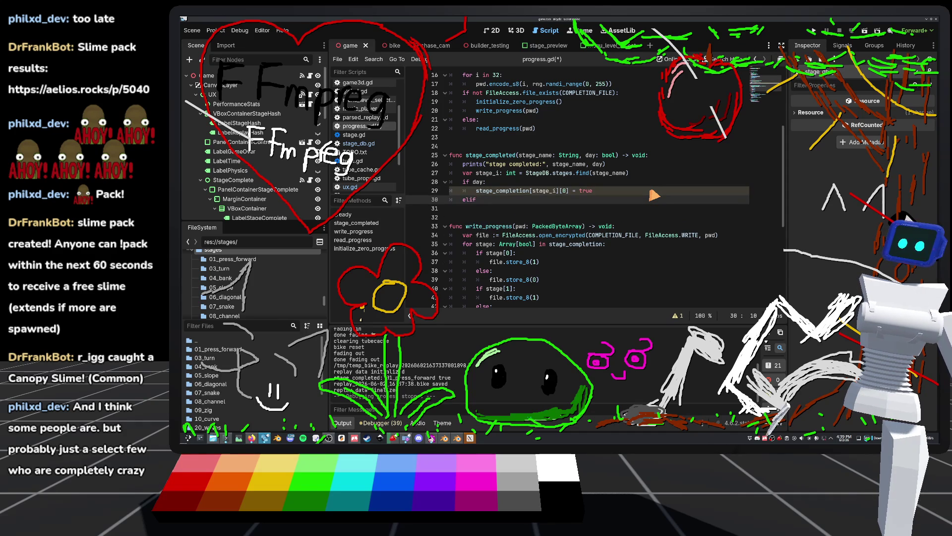
{"action": "type", "text": ":"}
{"action": "key", "text": "Return"}
{"action": "type", "text": "stage_"}
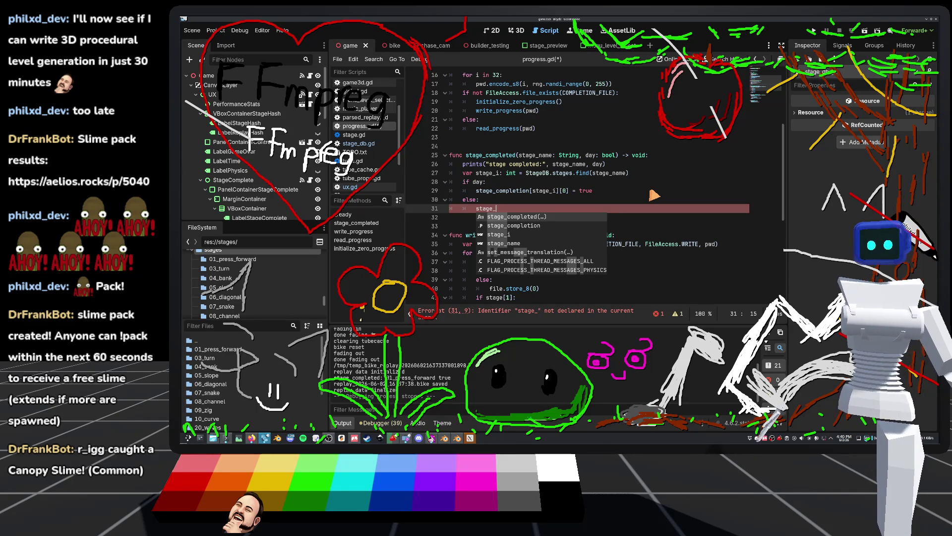
In the else branch write stage_completion[stage_i][1] = true and save the script
{"action": "key", "text": "Down"}
{"action": "key", "text": "Return"}
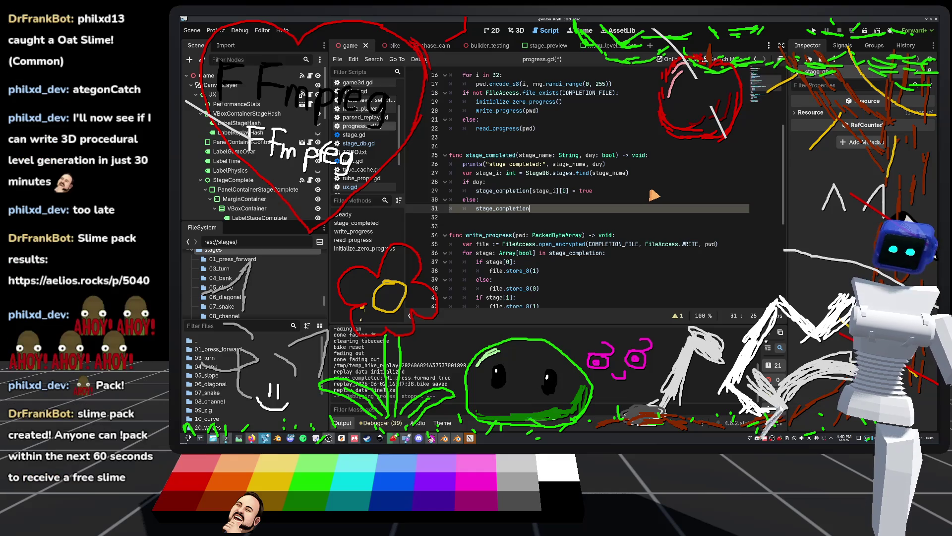
{"action": "type", "text": "sta"}
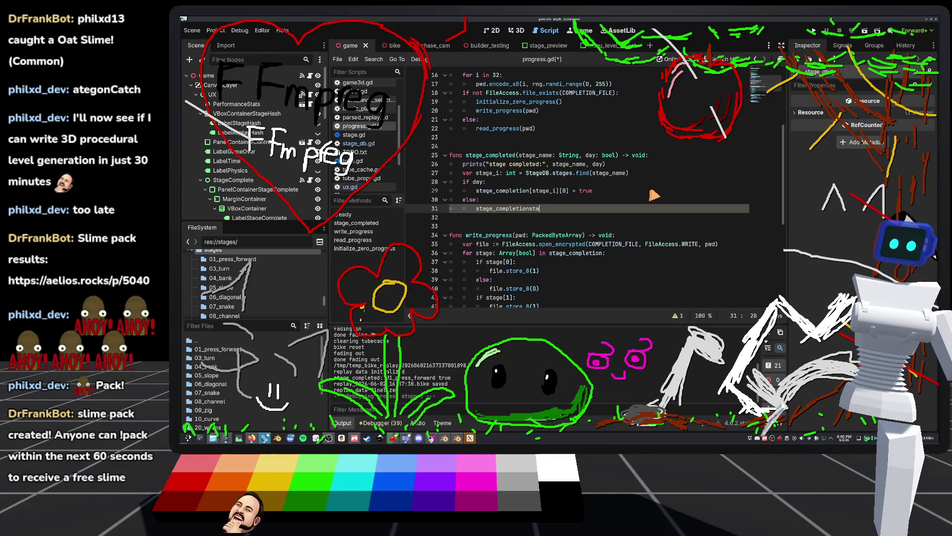
{"action": "type", "text": "stage_i"}
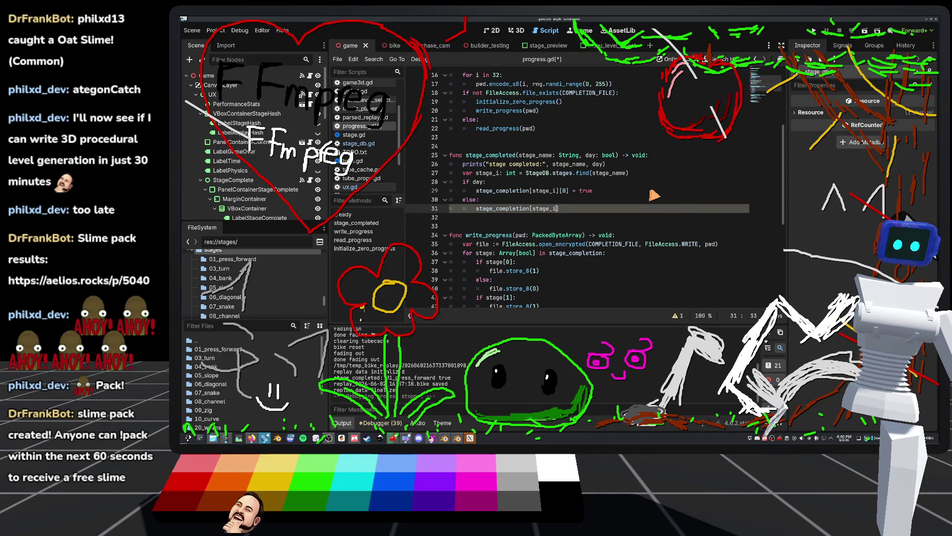
{"action": "type", "text": "][1"}
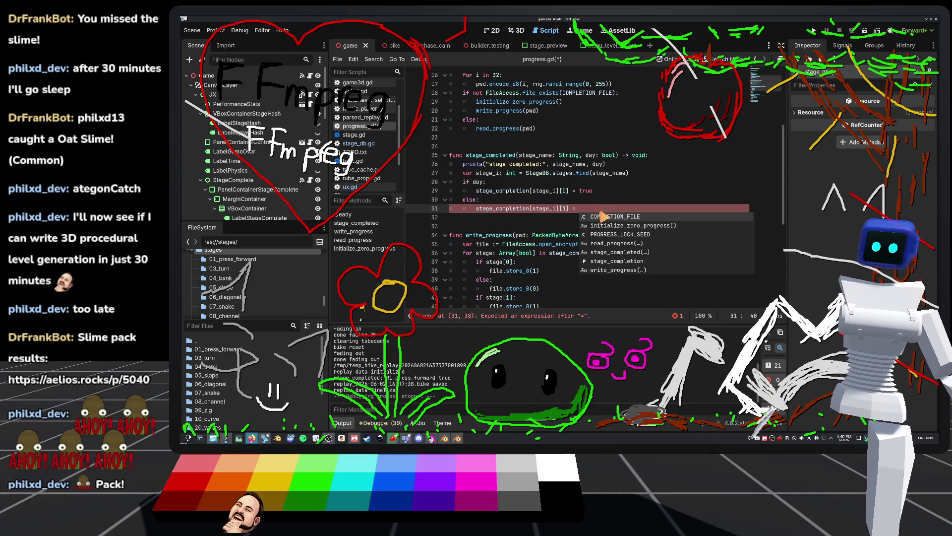
{"action": "key", "text": "Escape"}
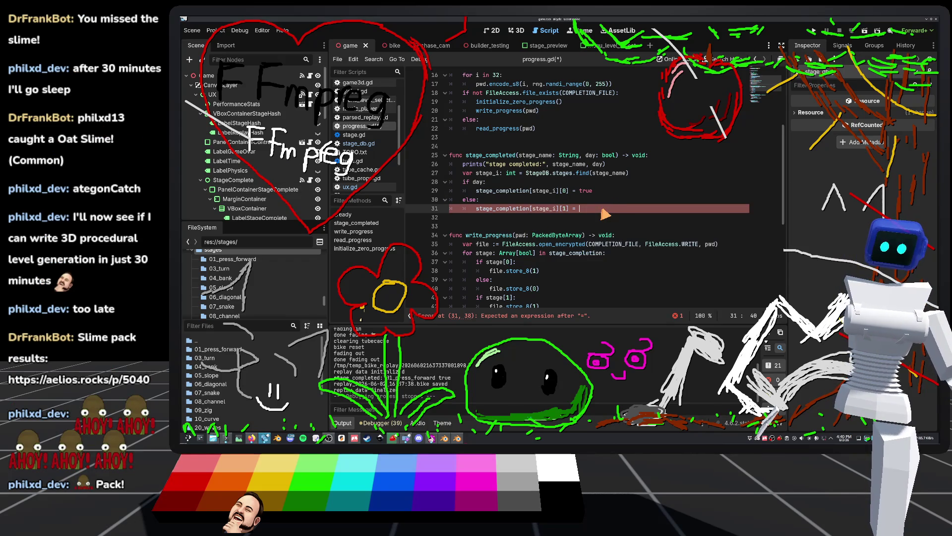
{"action": "type", "text": "true"}
{"action": "left_click", "coordinate": [604, 139]}
{"action": "key", "text": "ctrl+s"}
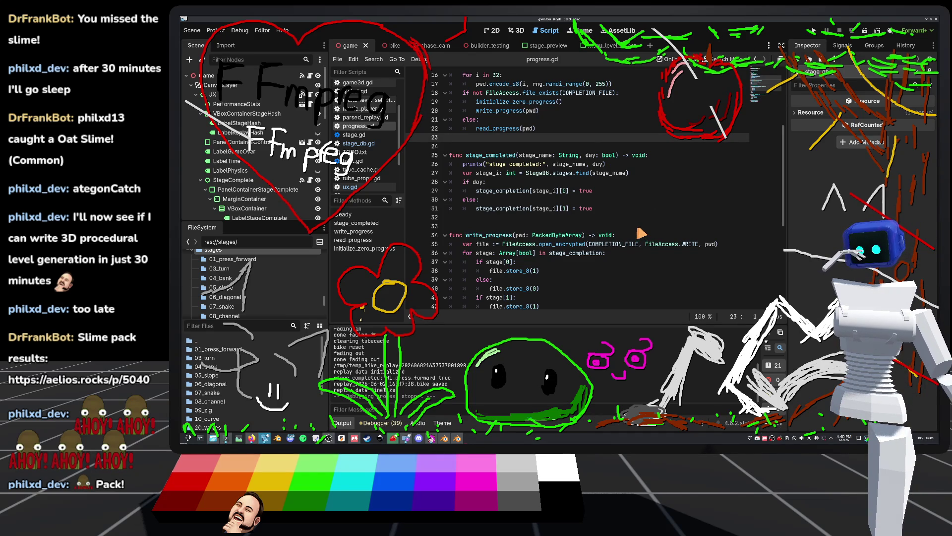
Insert a blank line between the stage_i line and if day:
{"action": "left_click", "coordinate": [620, 211]}
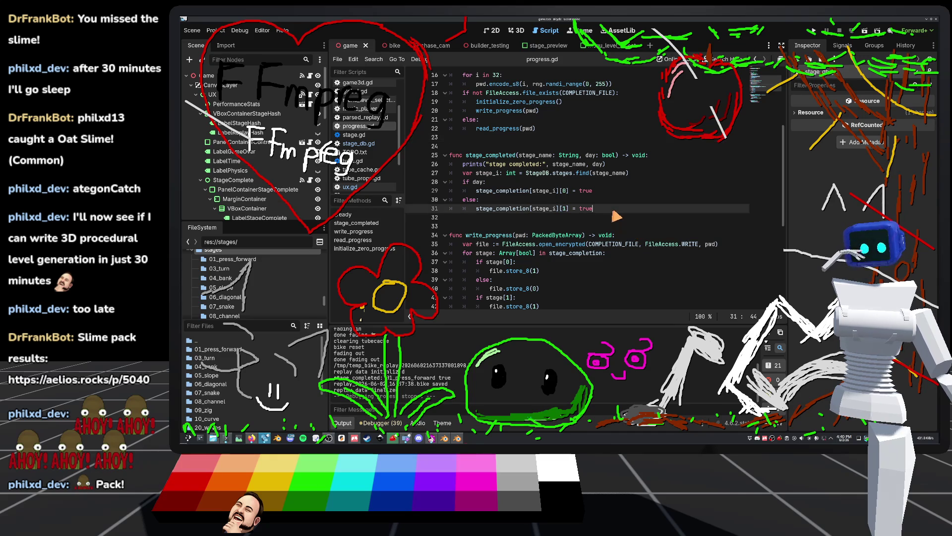
{"action": "key", "text": "Return"}
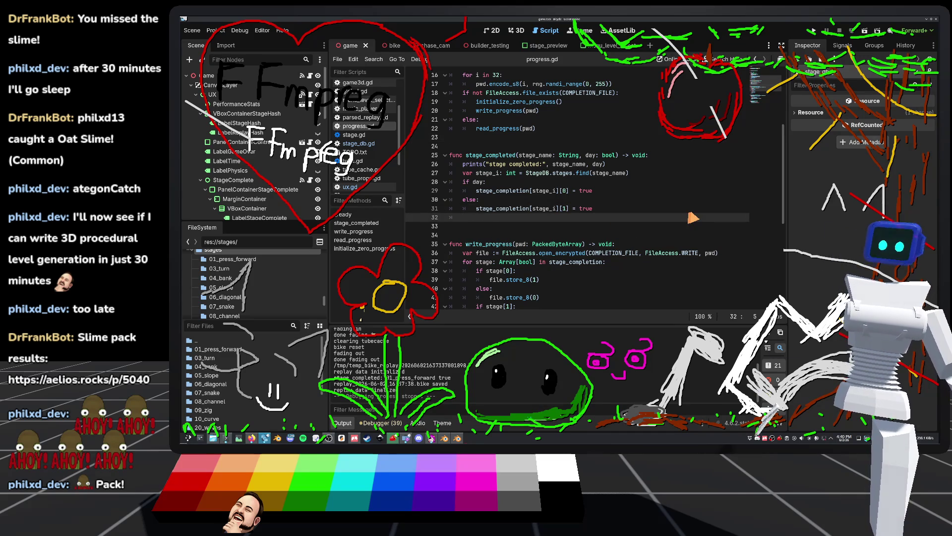
{"action": "key", "text": "BackSpace"}
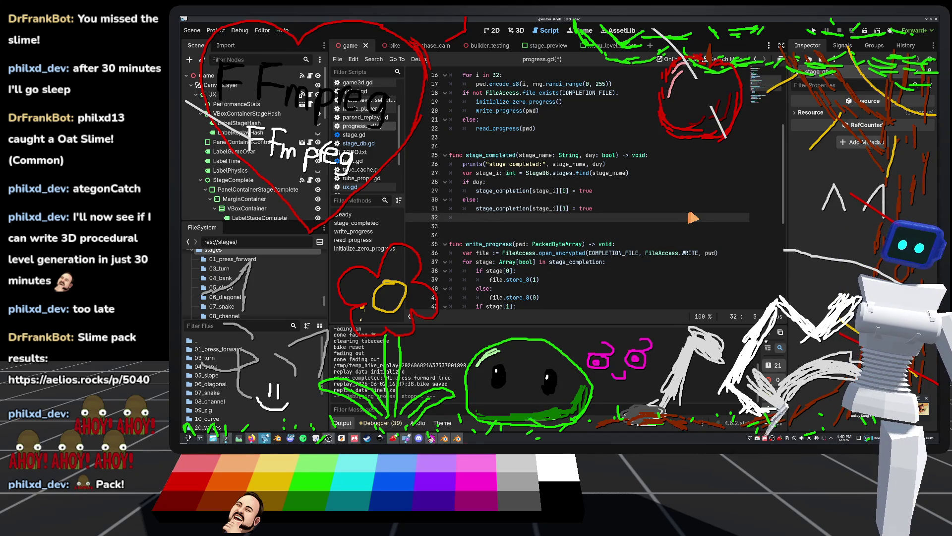
{"action": "key", "text": "BackSpace"}
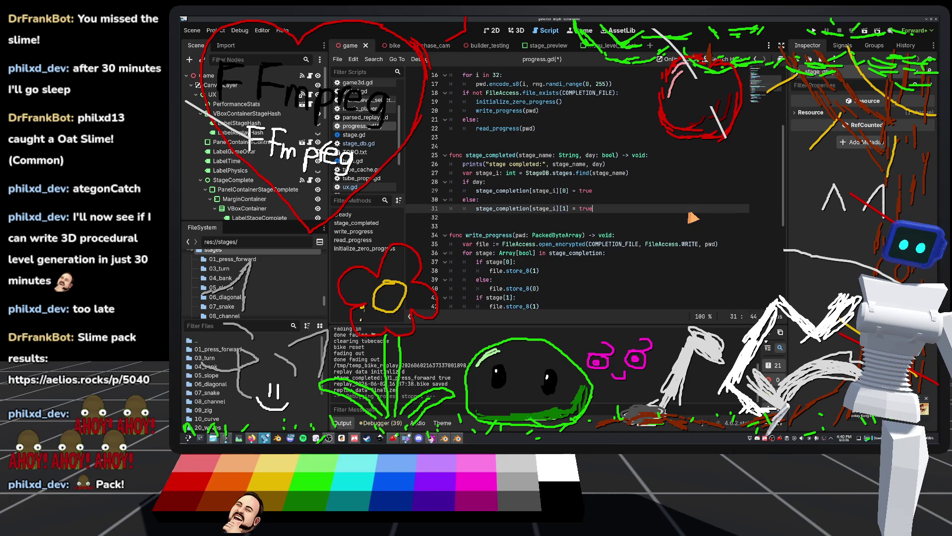
{"action": "left_click", "coordinate": [504, 183]}
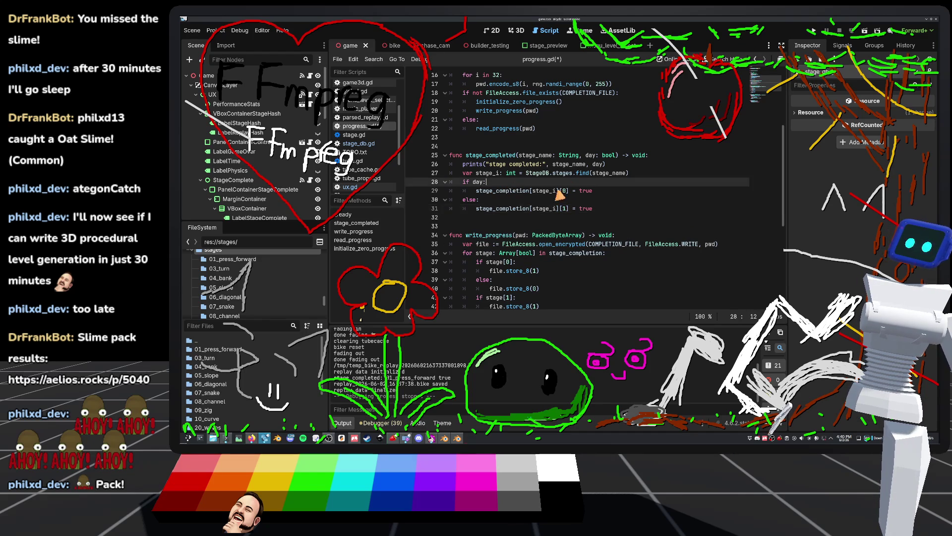
{"action": "key", "text": "Return"}
{"action": "key", "text": "BackSpace"}
{"action": "key", "text": "BackSpace"}
{"action": "key", "text": "BackSpace"}
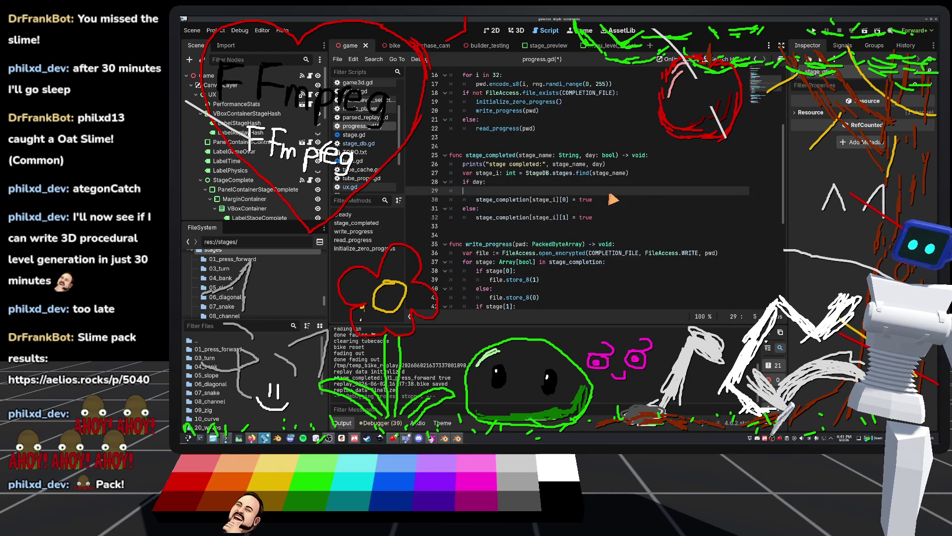
{"action": "left_click", "coordinate": [645, 174]}
{"action": "key", "text": "Return"}
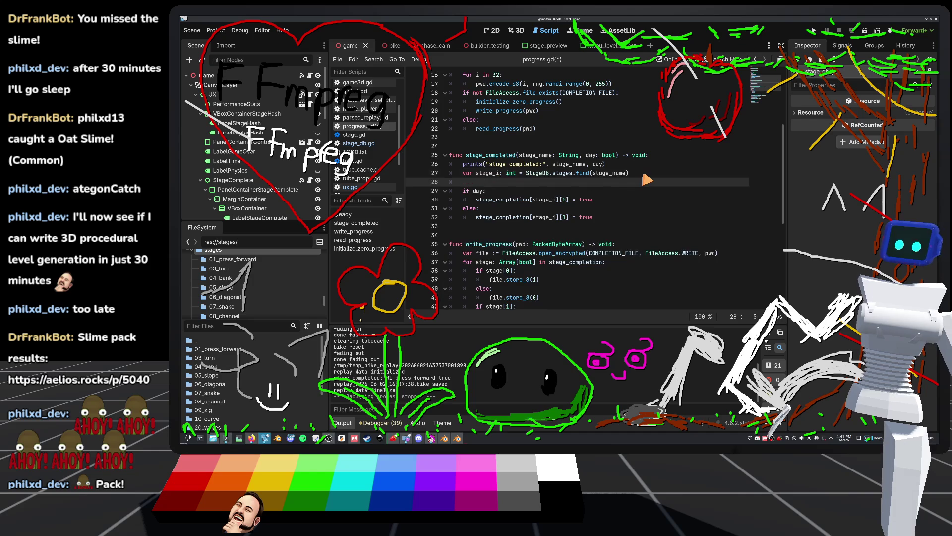
Declare did_something := false and under if day: add if not stage_completion[stage_i][0]: did_something = true
{"action": "type", "text": "var did_something := false"}
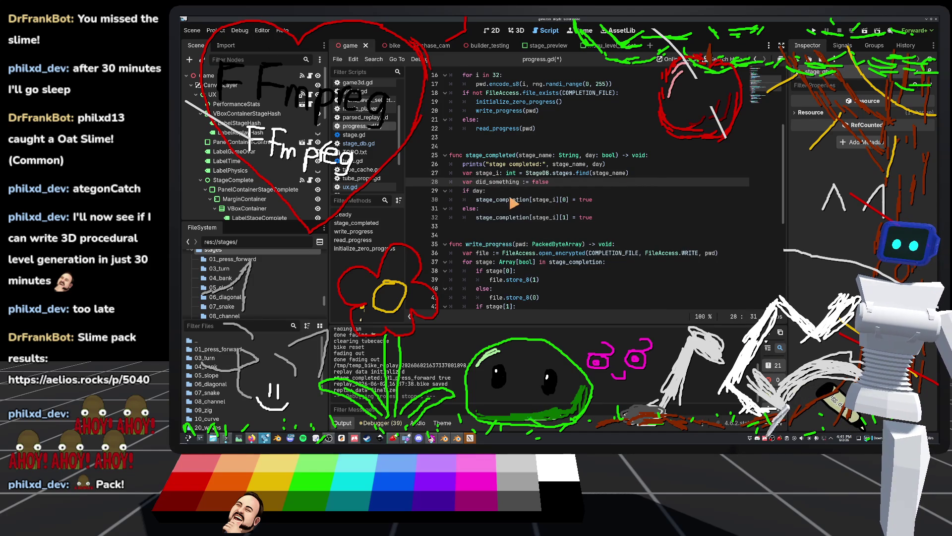
{"action": "key", "text": "Down"}
{"action": "key", "text": "Return"}
{"action": "type", "text": "if stage_"}
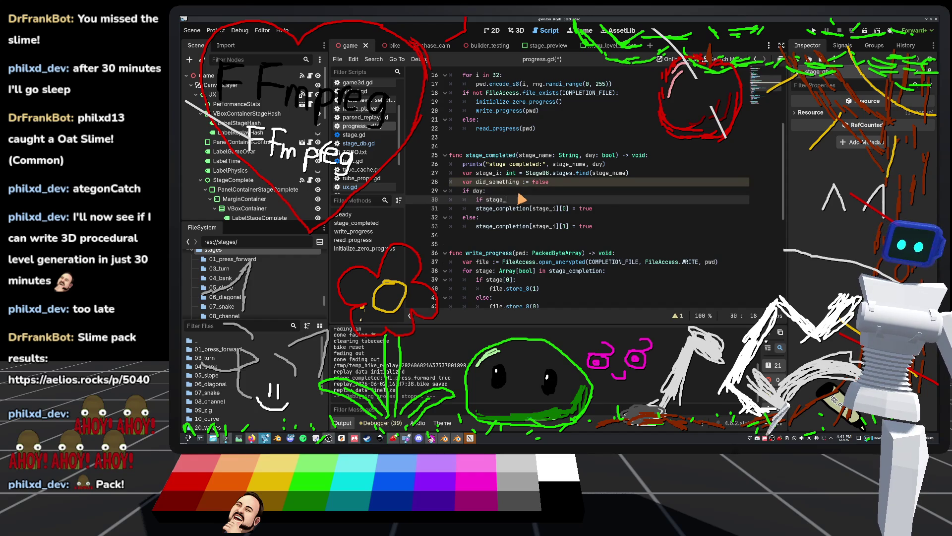
{"action": "key", "text": "Down"}
{"action": "key", "text": "Return"}
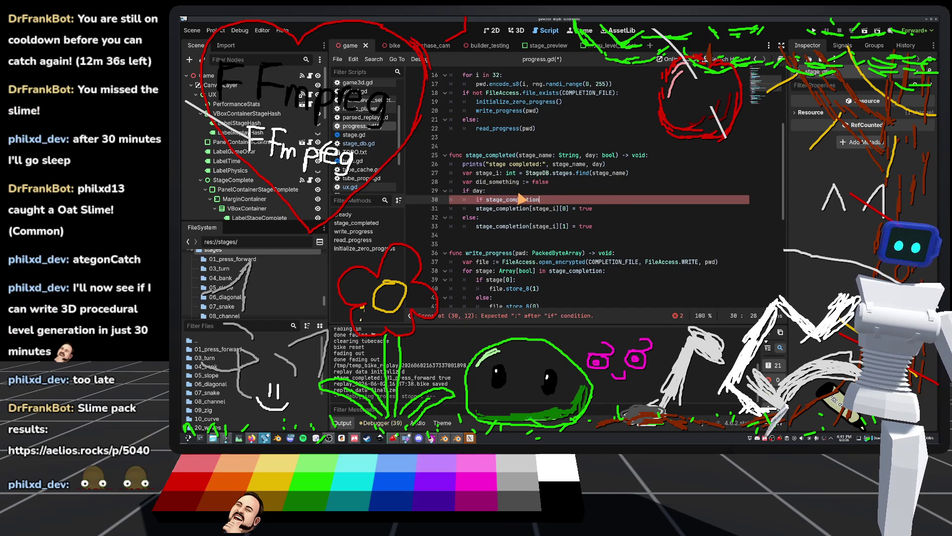
{"action": "type", "text": "[stage_i]>"}
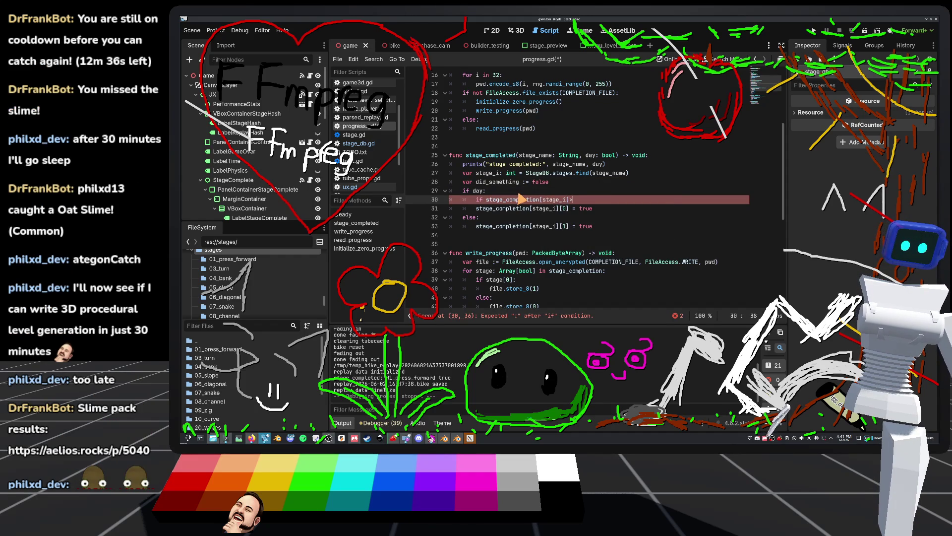
{"action": "key", "text": "BackSpace"}
{"action": "key", "text": "BackSpace"}
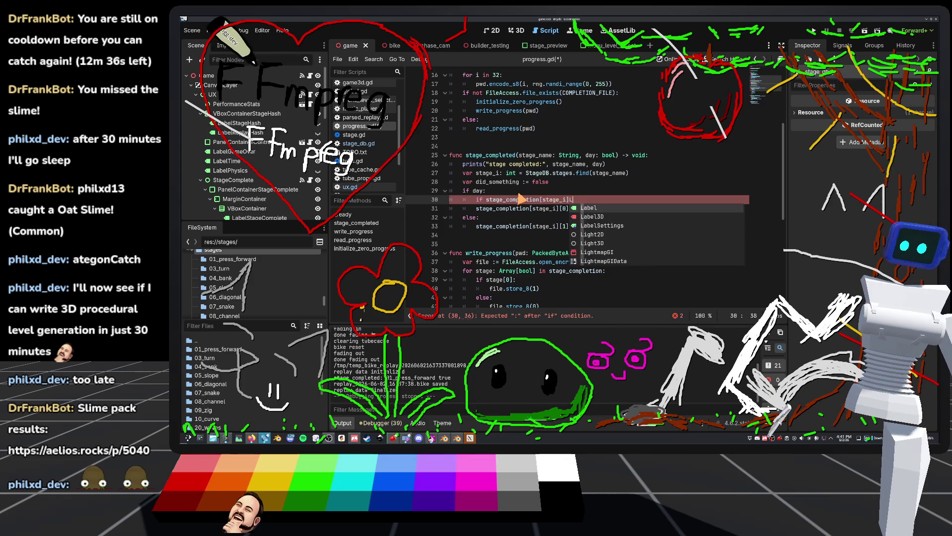
{"action": "type", "text": ":"}
{"action": "left_click", "coordinate": [486, 199]}
{"action": "type", "text": "not"}
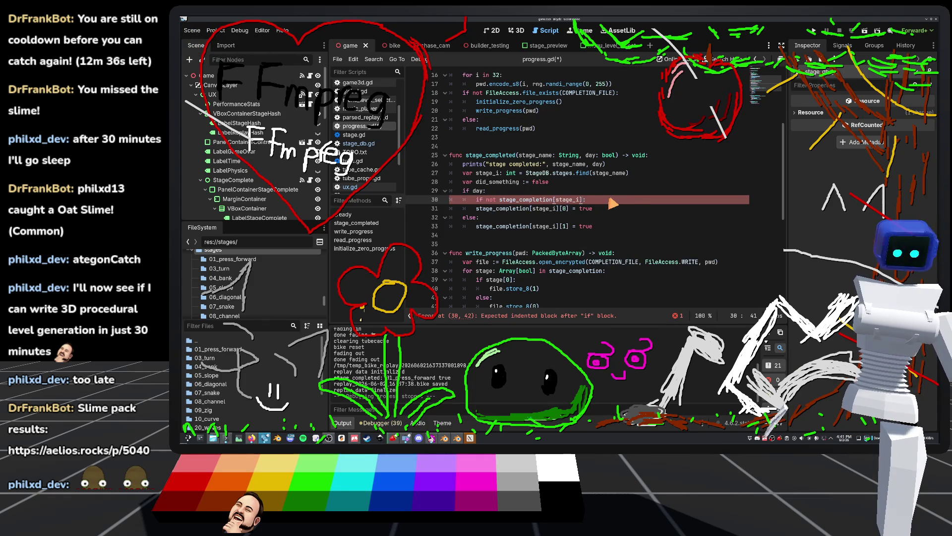
{"action": "type", "text": "[0"}
{"action": "key", "text": "Return"}
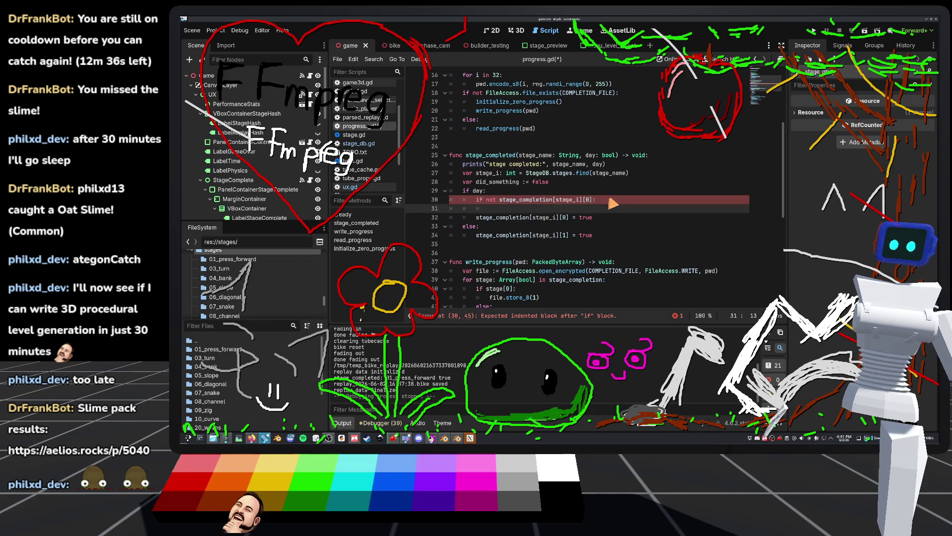
{"action": "type", "text": "did_something = true"}
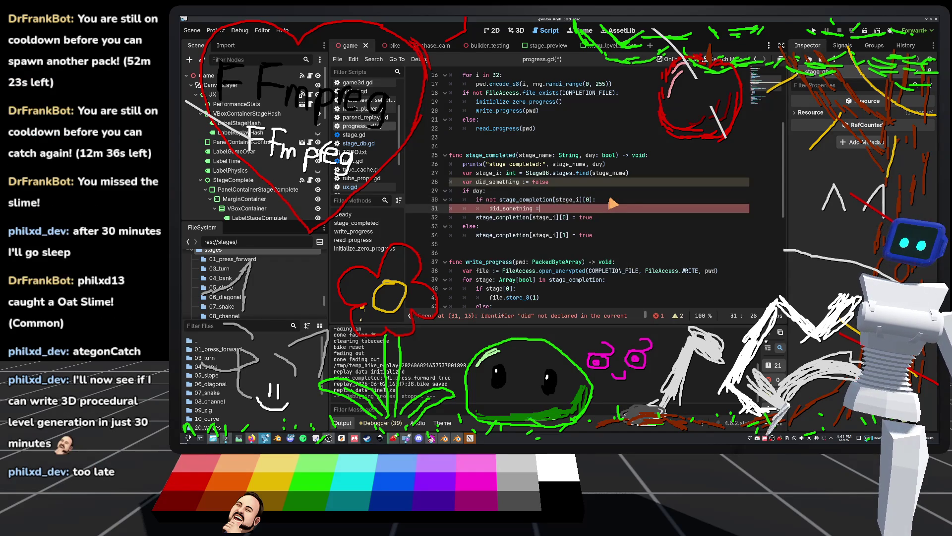
Copy that check into the else branch and change its index to [1]
{"action": "left_click_drag", "start_coordinate": [475, 199], "coordinate": [558, 209]}
{"action": "key", "text": "ctrl+c"}
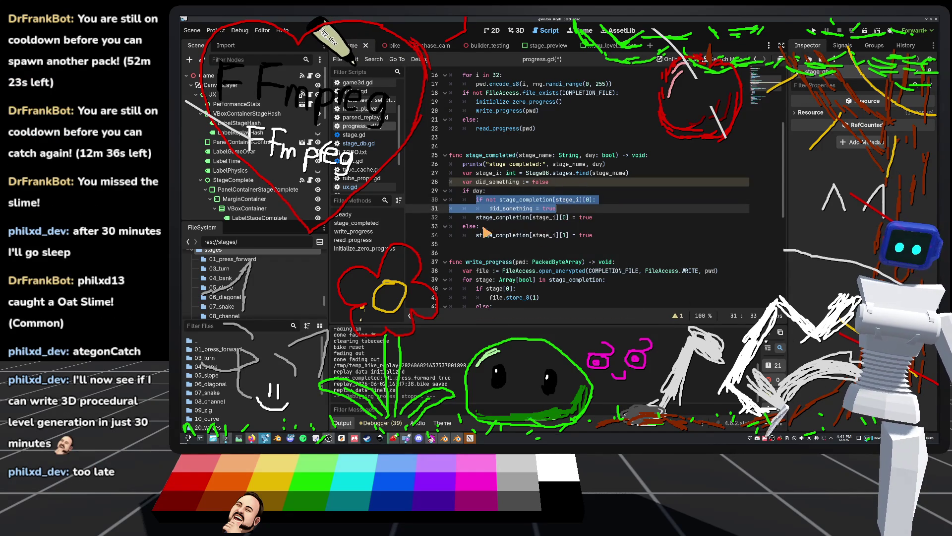
{"action": "left_click", "coordinate": [502, 229]}
{"action": "key", "text": "Return"}
{"action": "key", "text": "ctrl+v"}
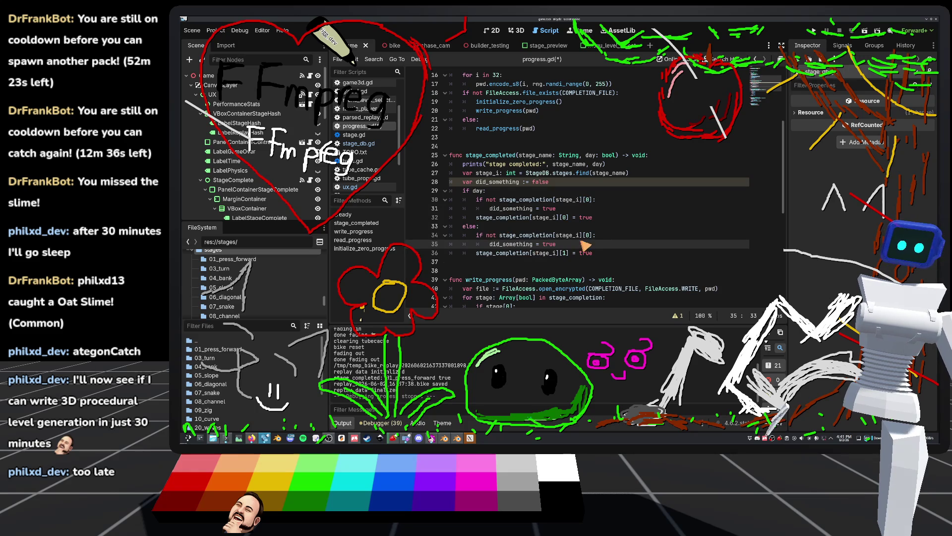
{"action": "double_click", "coordinate": [588, 235]}
{"action": "type", "text": "1"}
Add a blank line after the if/else block and an indented new line
{"action": "left_click", "coordinate": [565, 244]}
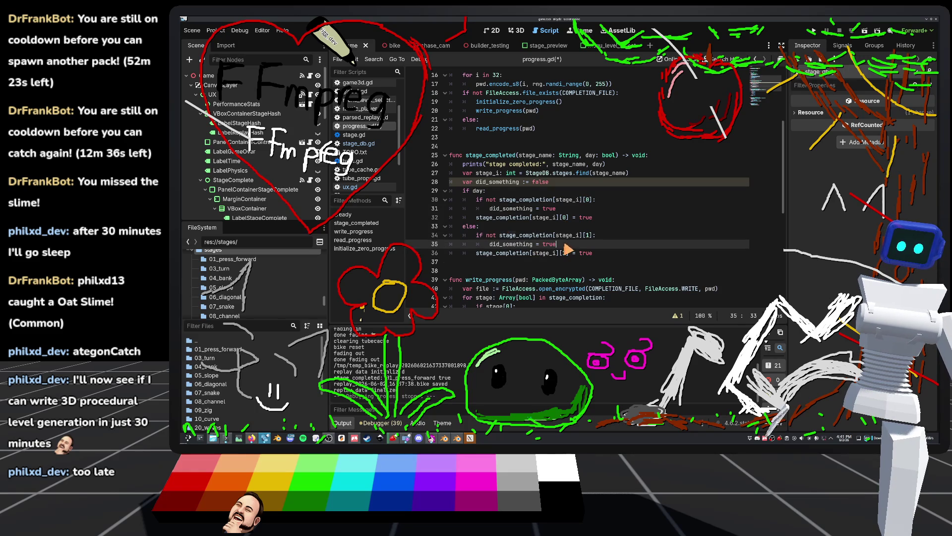
{"action": "left_click", "coordinate": [531, 263]}
{"action": "key", "text": "Return"}
{"action": "key", "text": "Return"}
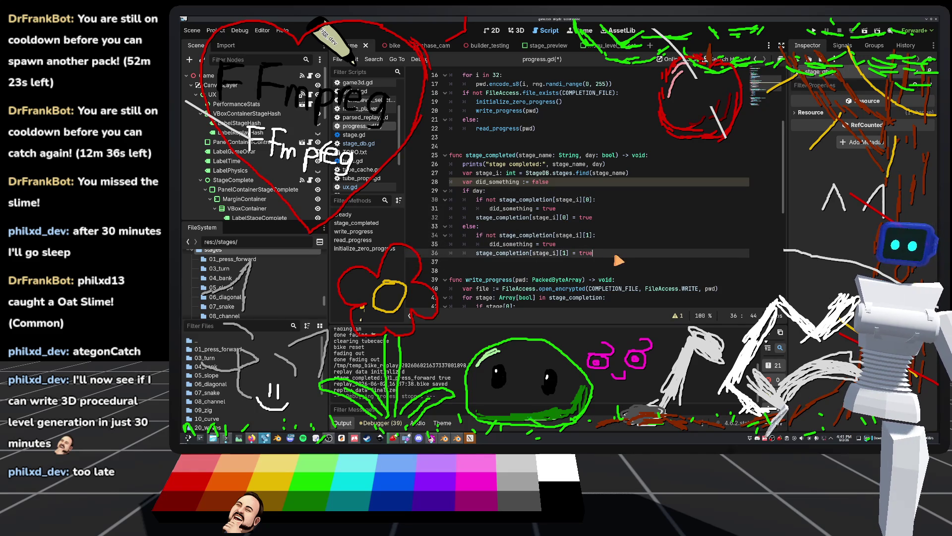
{"action": "key", "text": "Up"}
{"action": "key", "text": "Tab"}
Add if did_something: containing a for stage: Array in stage_completion loop
{"action": "type", "text": "did_so"}
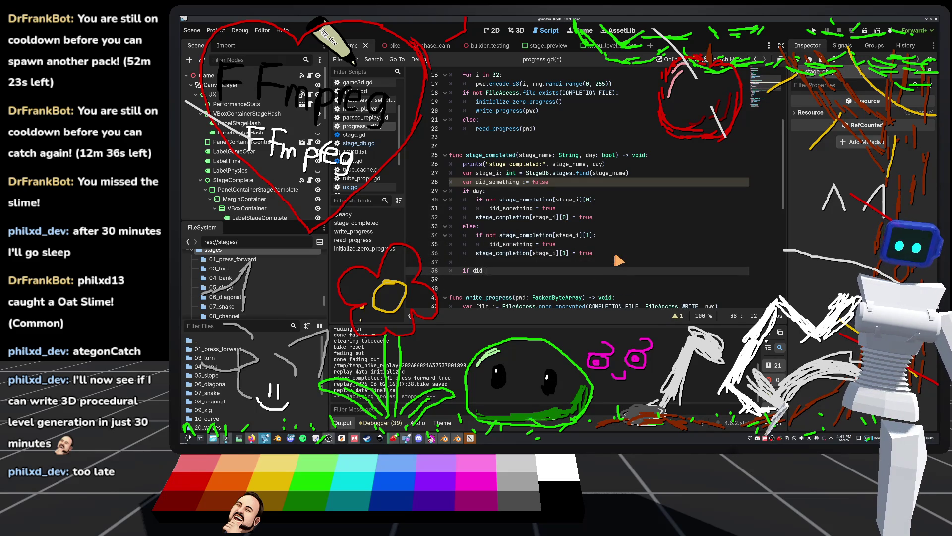
{"action": "key", "text": "Tab"}
{"action": "type", "text": ":"}
{"action": "key", "text": "Return"}
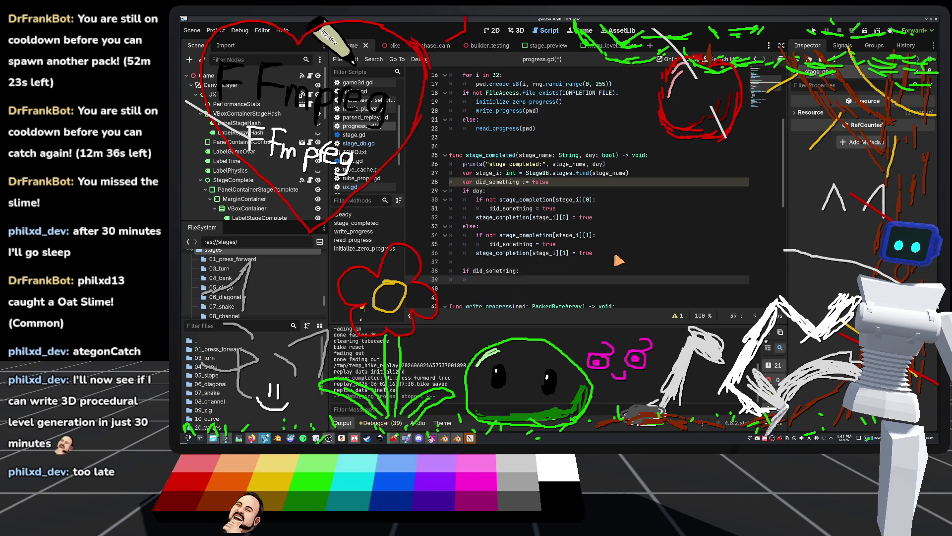
{"action": "type", "text": "for"}
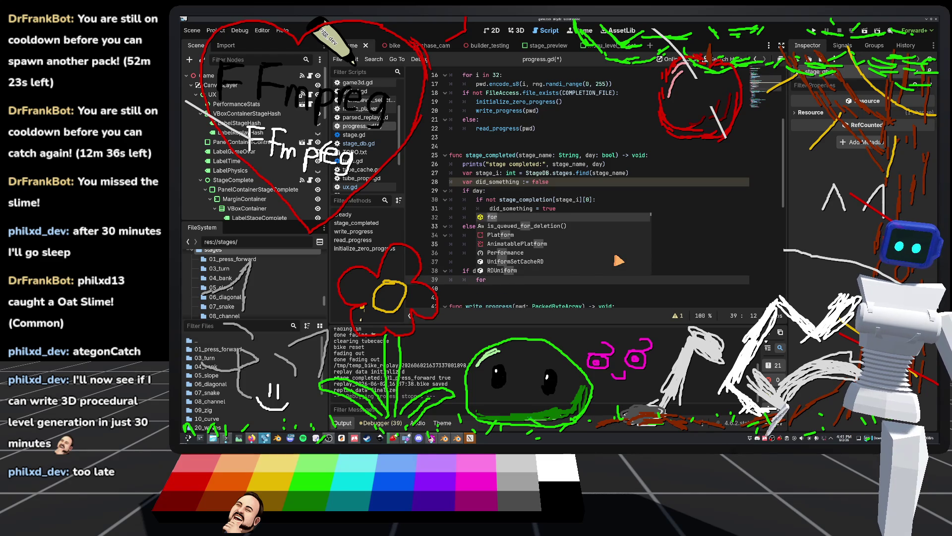
{"action": "type", "text": " stage: Arr"}
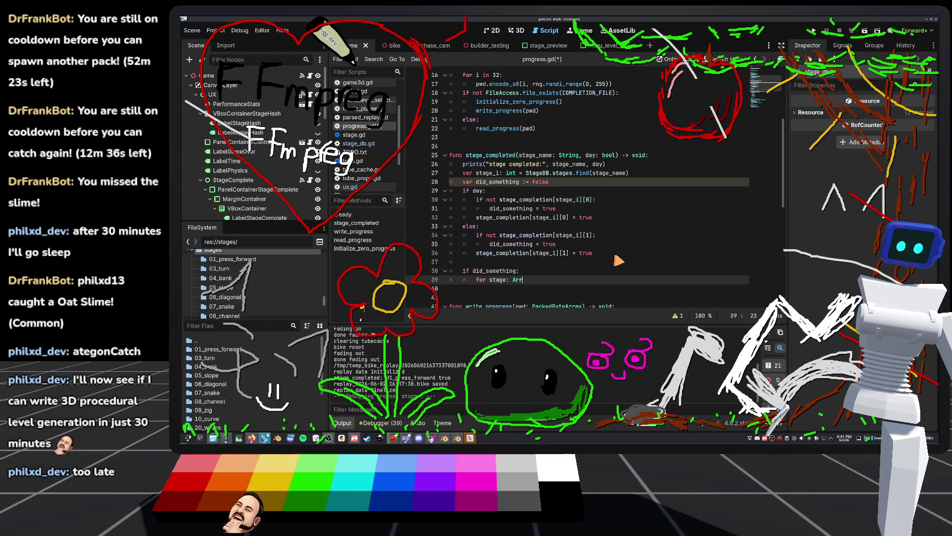
{"action": "type", "text": "ay in s"}
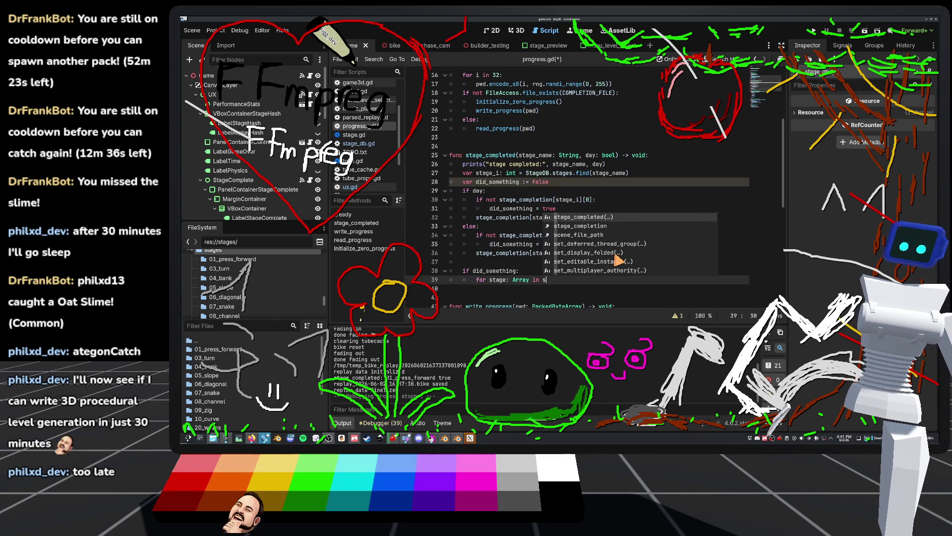
{"action": "key", "text": "BackSpace"}
{"action": "key", "text": "BackSpace"}
{"action": "key", "text": "BackSpace"}
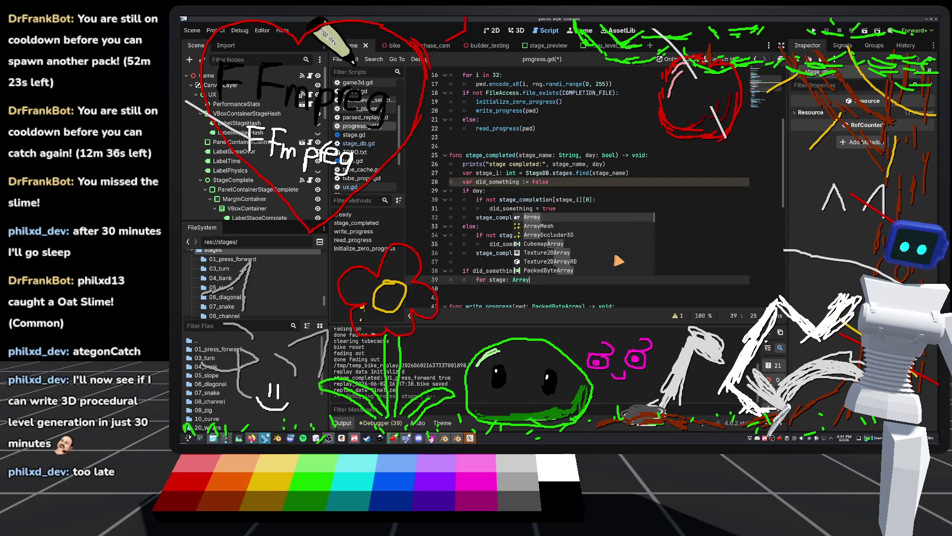
{"action": "type", "text": "[bool] in stage_comple"}
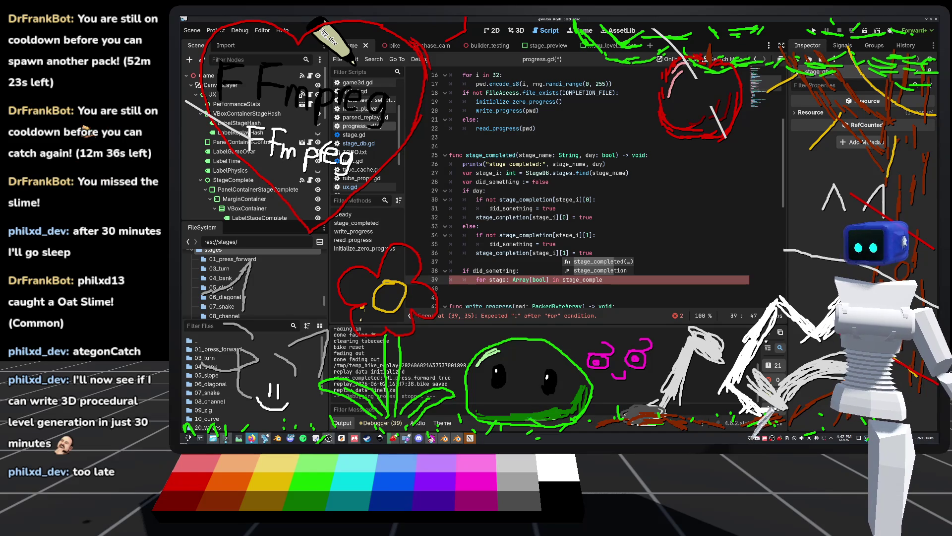
{"action": "left_click", "coordinate": [605, 270]}
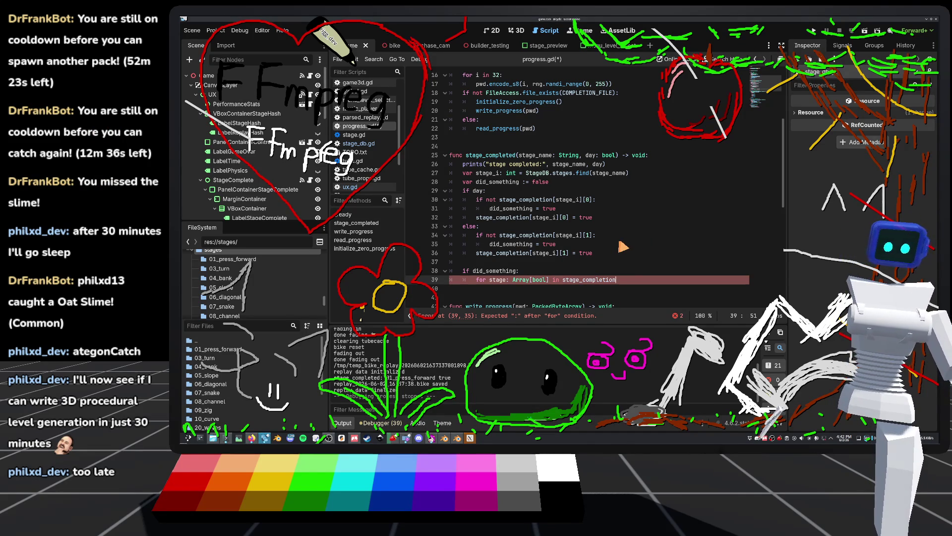
{"action": "type", "text": ":"}
{"action": "key", "text": "Return"}
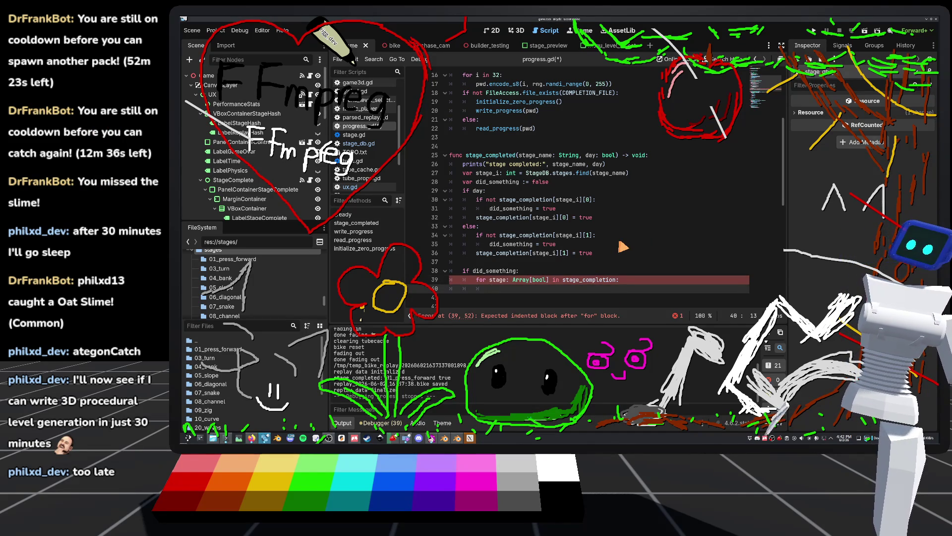
In the loop write a prints call with "x" if stage[0] else "o"
{"action": "type", "text": "prin"}
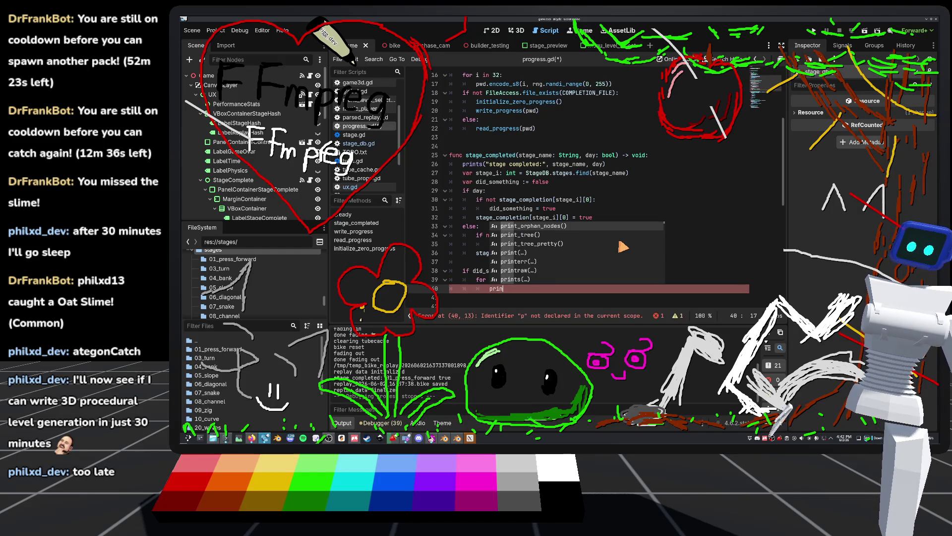
{"action": "type", "text": "ts"}
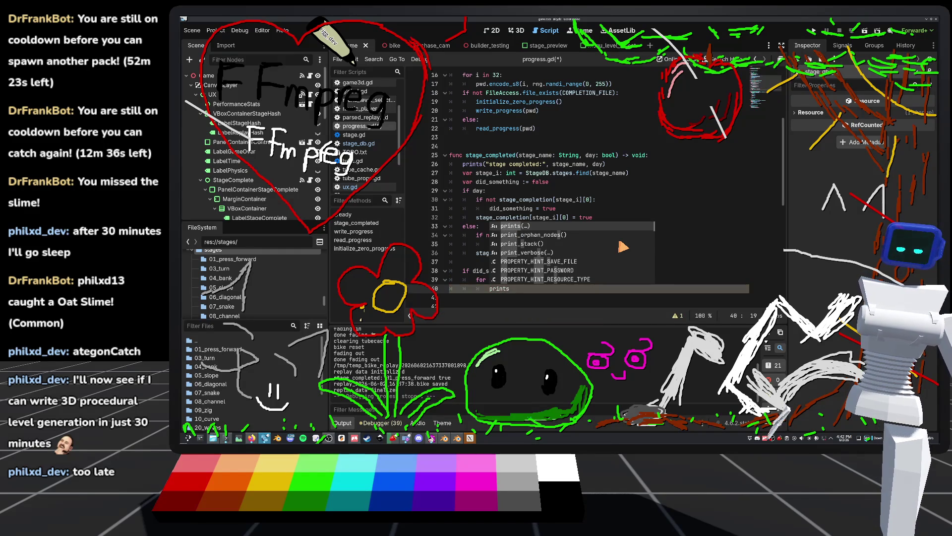
{"action": "key", "text": "Return"}
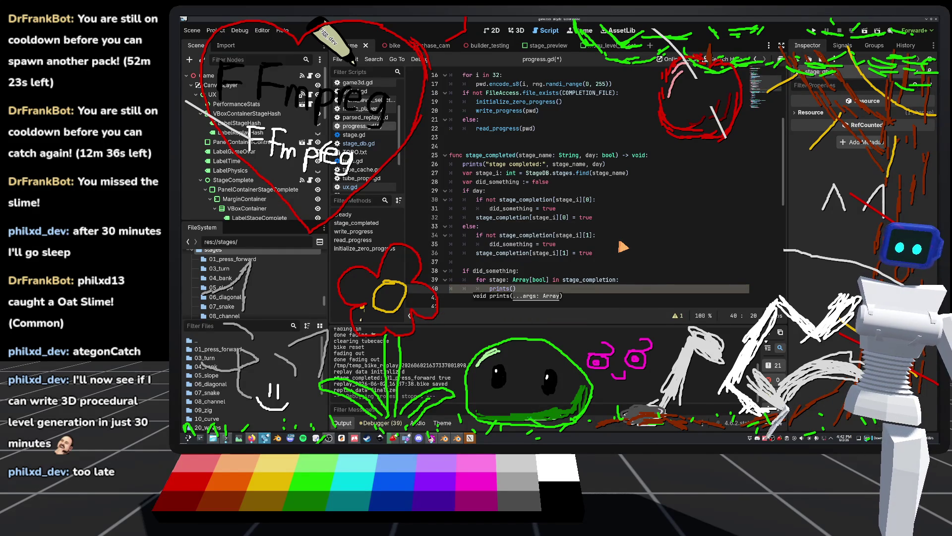
{"action": "type", "text": "stagep"}
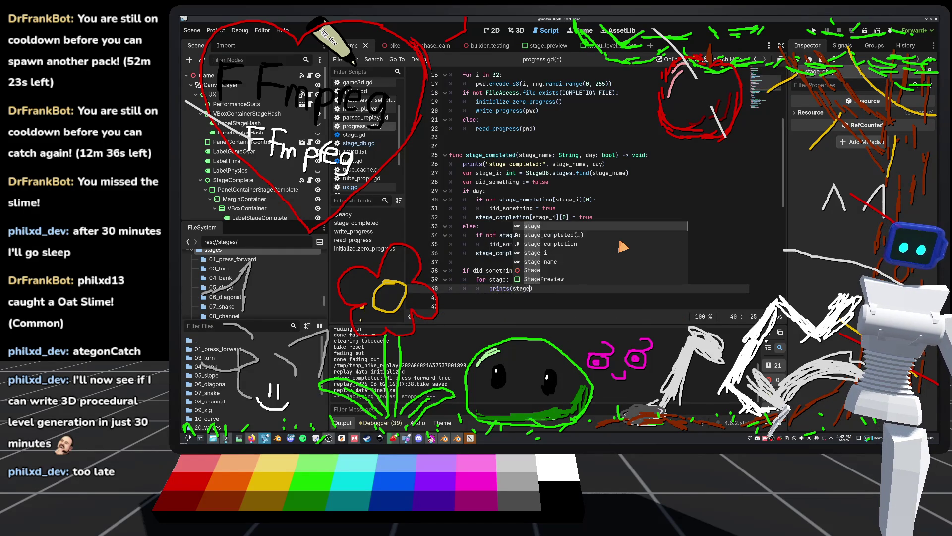
{"action": "key", "text": "BackSpace"}
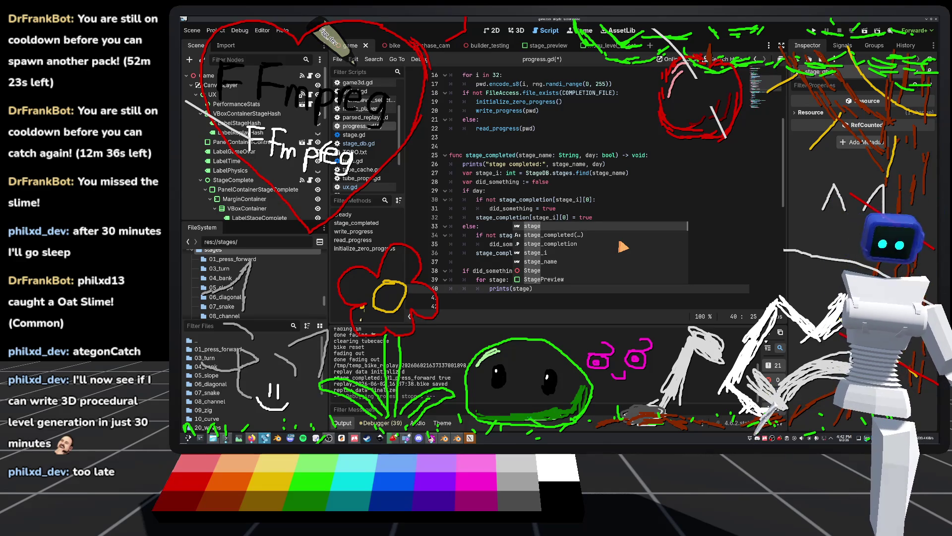
{"action": "key", "text": "BackSpace"}
{"action": "key", "text": "BackSpace"}
{"action": "key", "text": "BackSpace"}
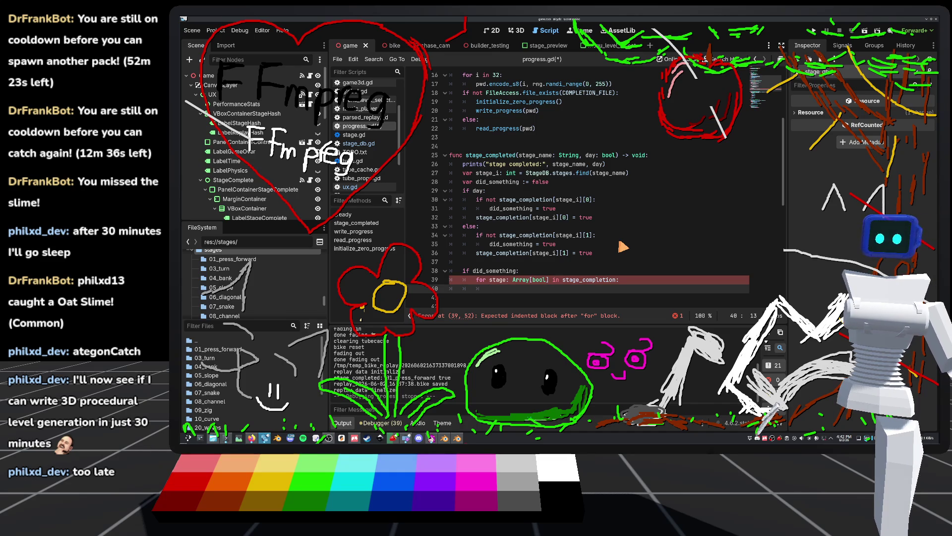
{"action": "type", "text": "prints(s"}
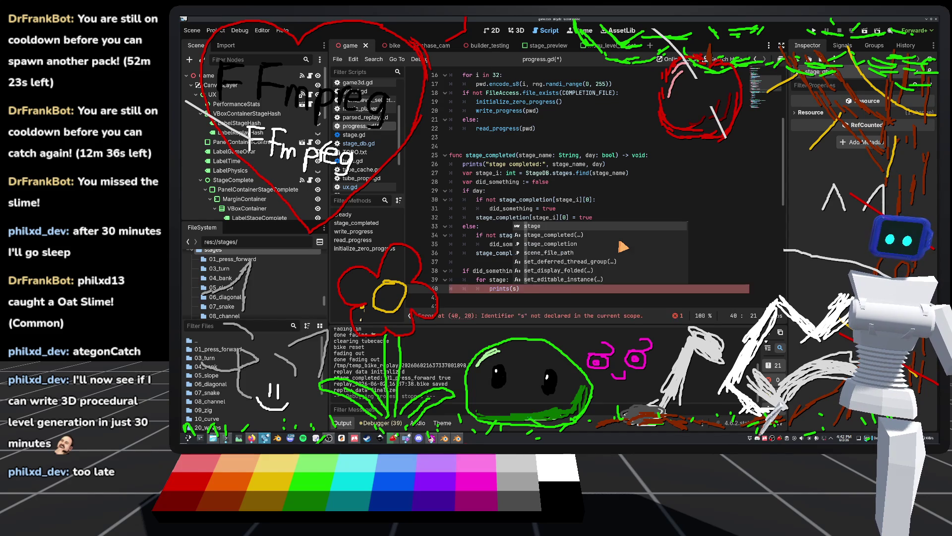
{"action": "key", "text": "BackSpace"}
{"action": "type", "text": "\" "}
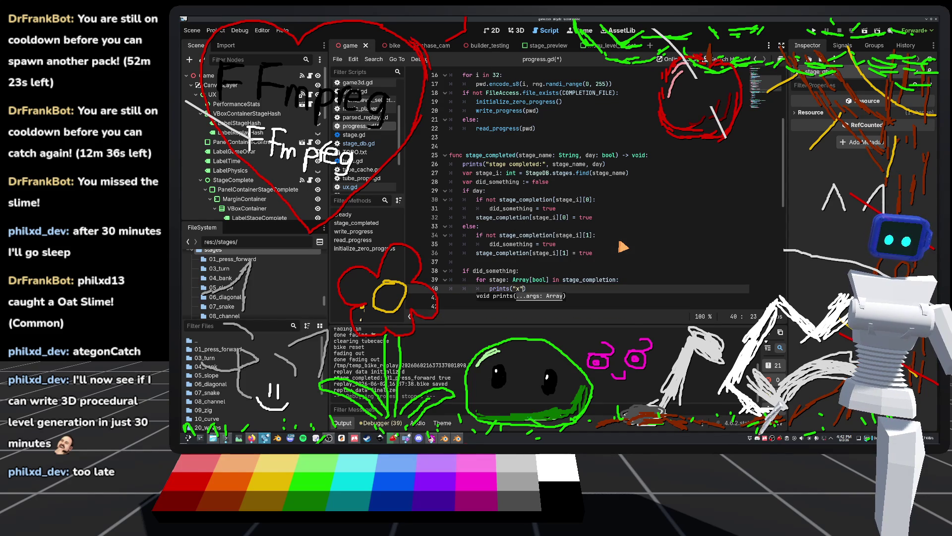
{"action": "type", "text": "if "}
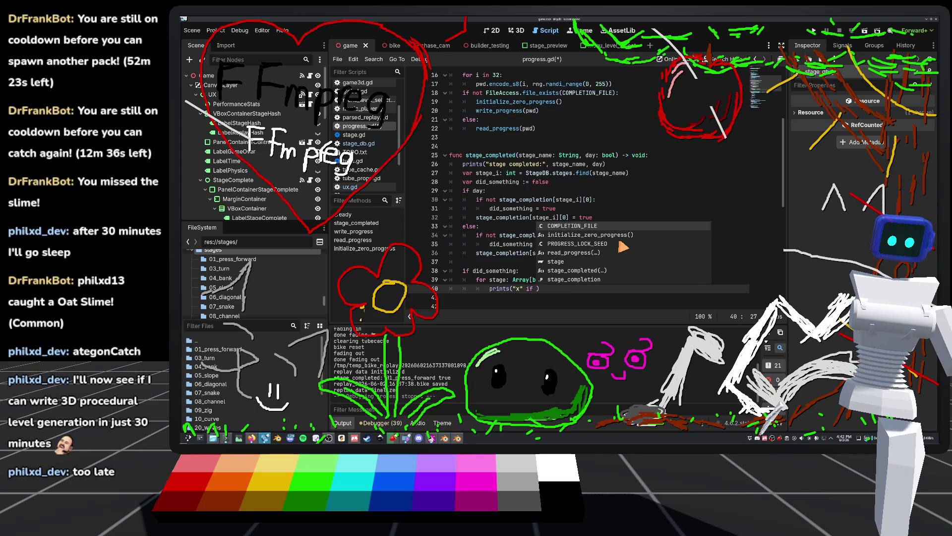
{"action": "type", "text": "stage"}
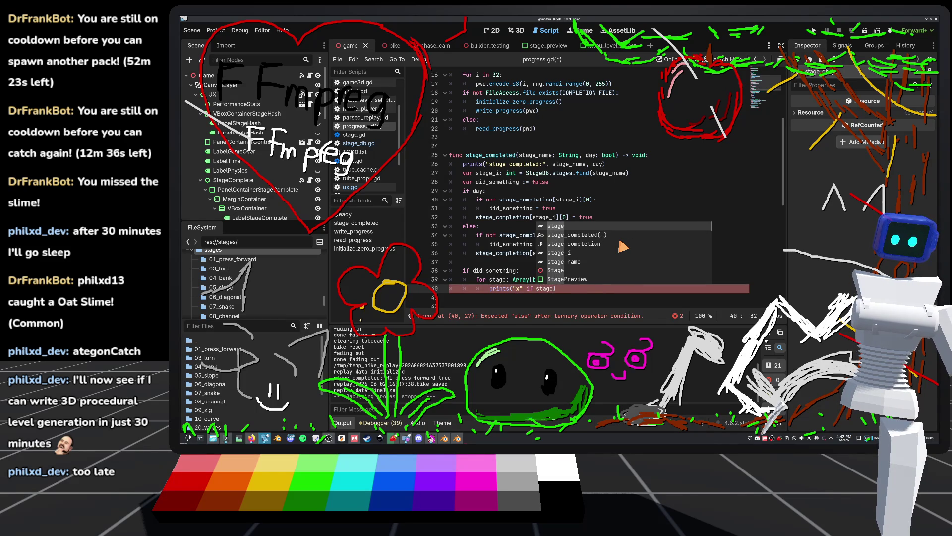
{"action": "type", "text": "["}
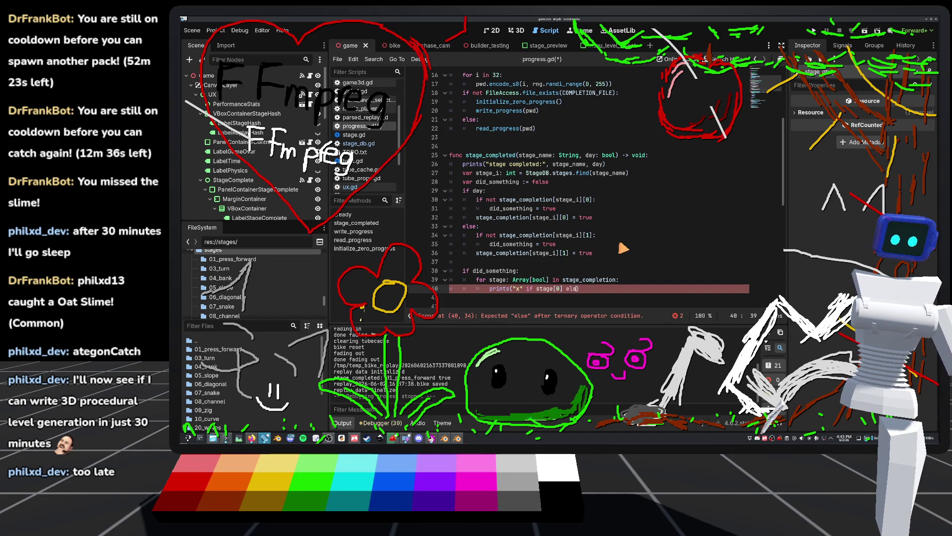
{"action": "type", "text": "e"}
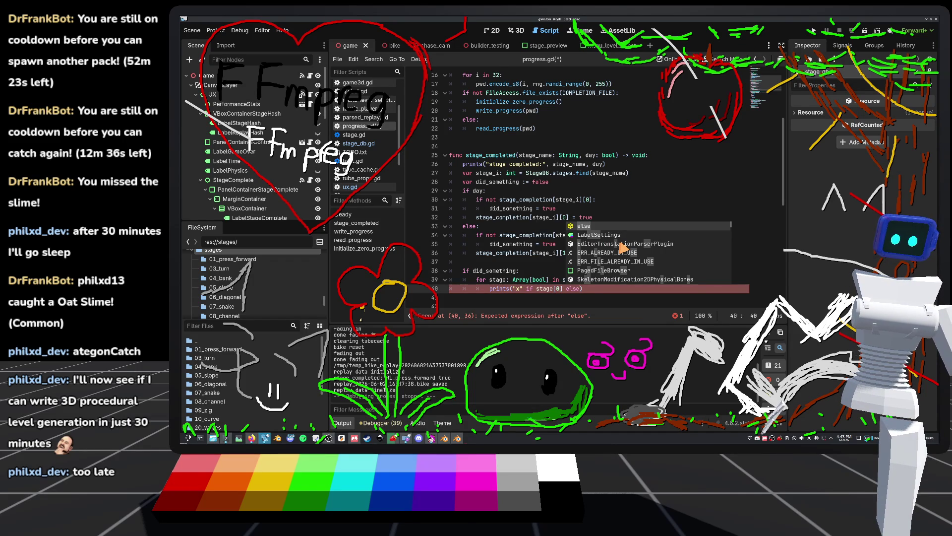
{"action": "type", "text": " }o"}
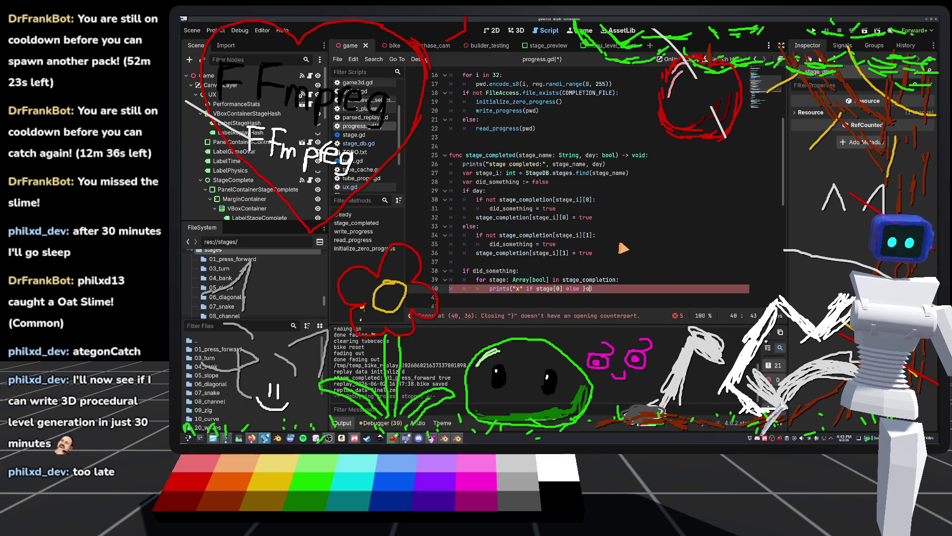
{"action": "type", "text": "\"o\""}
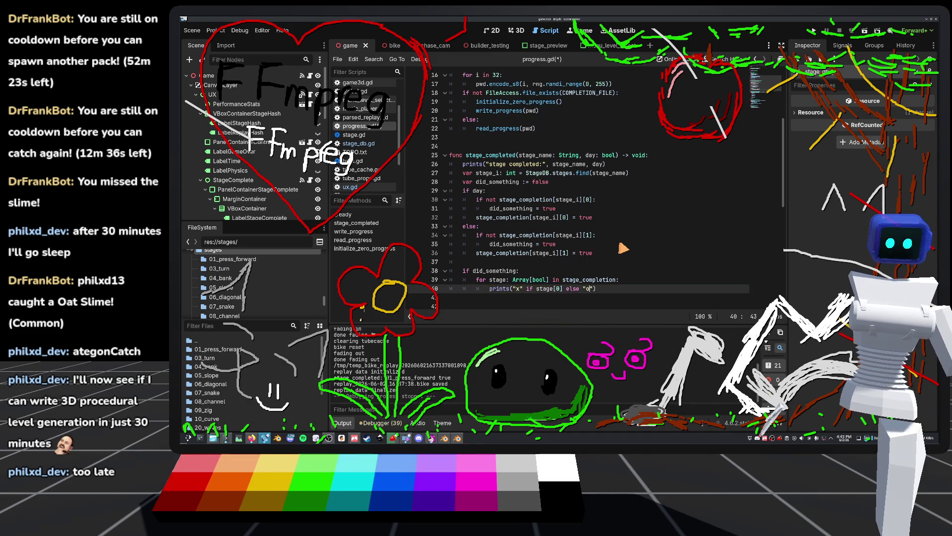
{"action": "left_click", "coordinate": [615, 228]}
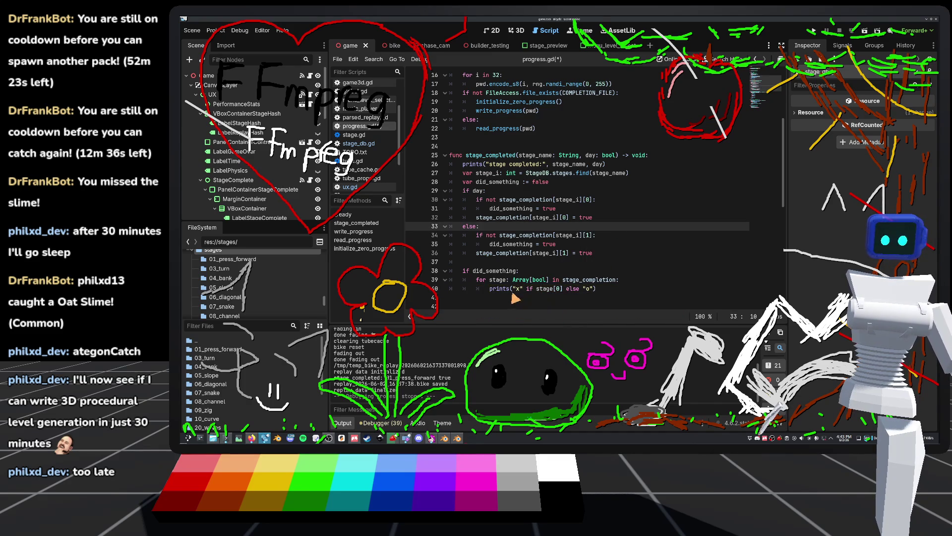
{"action": "left_click", "coordinate": [601, 289]}
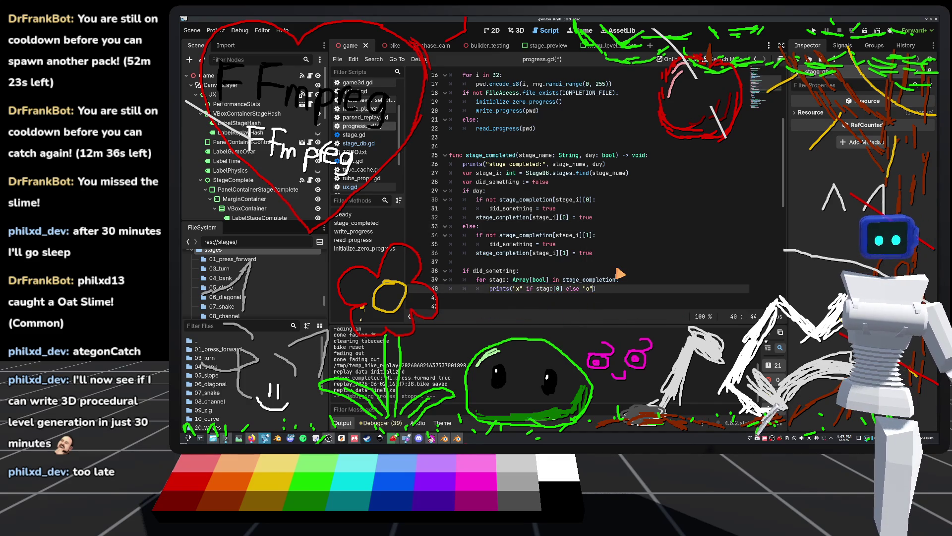
Duplicate the expression for stage[1], save progress.gd, and enlarge the output panel
{"action": "type", "text": ","}
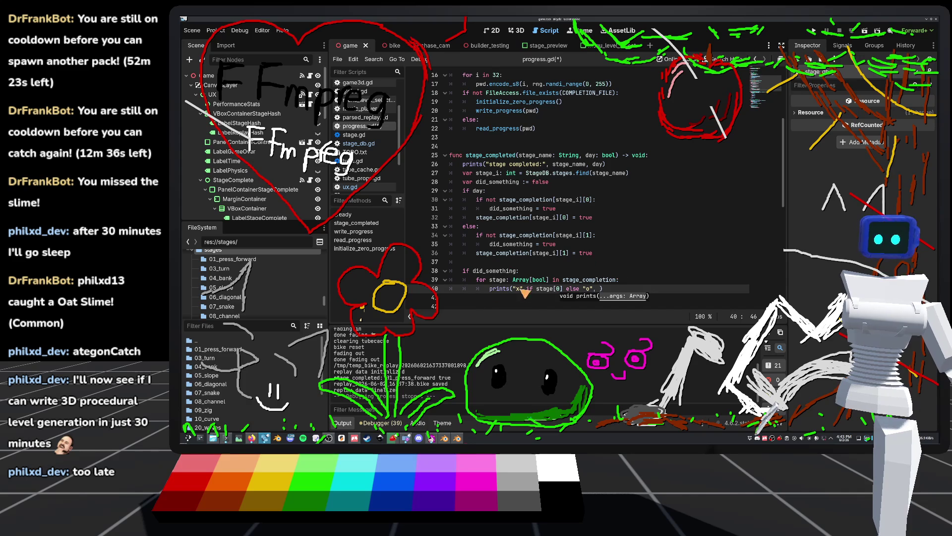
{"action": "left_click", "coordinate": [591, 290]}
{"action": "left_click_drag", "start_coordinate": [594, 289], "coordinate": [514, 290]}
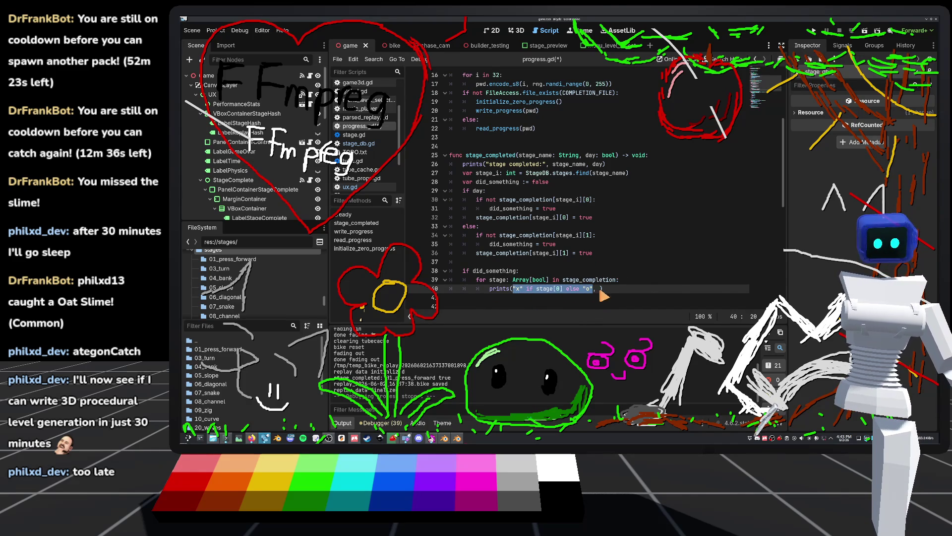
{"action": "key", "text": "ctrl+c"}
{"action": "left_click", "coordinate": [600, 289]}
{"action": "key", "text": "ctrl+v"}
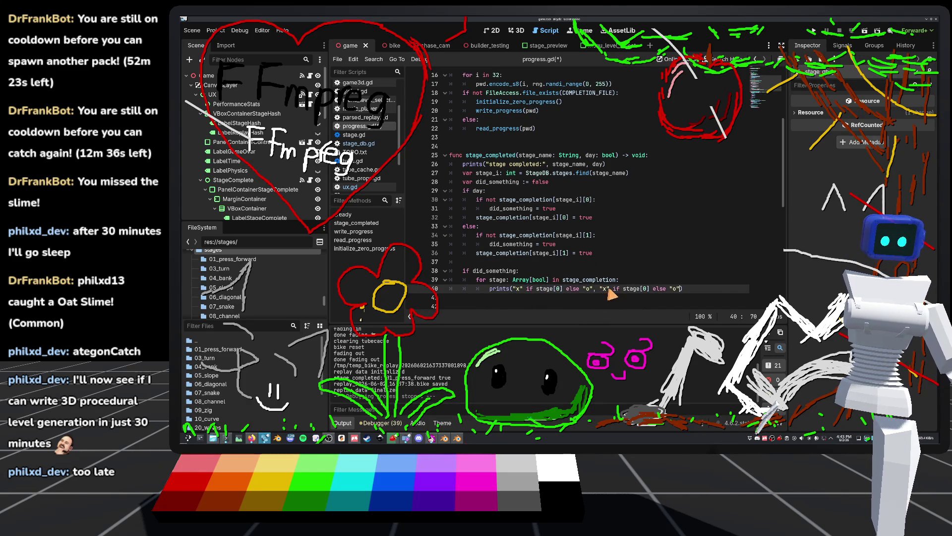
{"action": "key", "text": "BackSpace"}
{"action": "type", "text": "1"}
{"action": "left_click", "coordinate": [629, 265]}
{"action": "key", "text": "ctrl+s"}
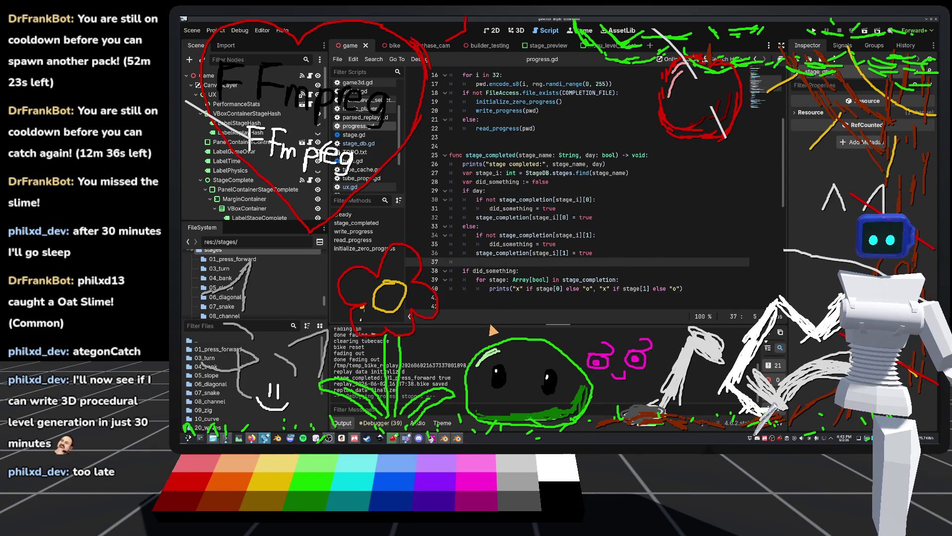
{"action": "left_click_drag", "start_coordinate": [506, 332], "coordinate": [511, 293]}
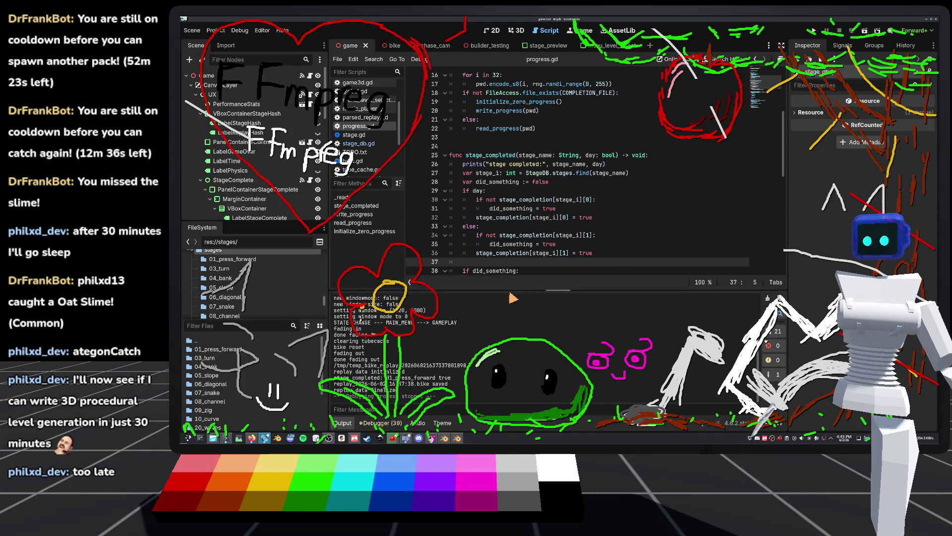
Run the game, ride the 01_press_forward day stage to the finish, then stop it
{"action": "left_click", "coordinate": [816, 30]}
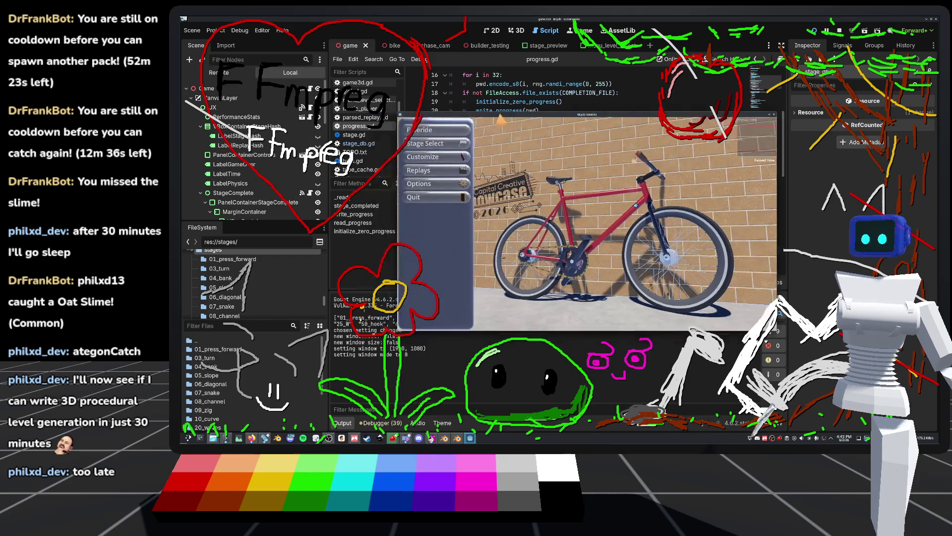
{"action": "left_click", "coordinate": [476, 137]}
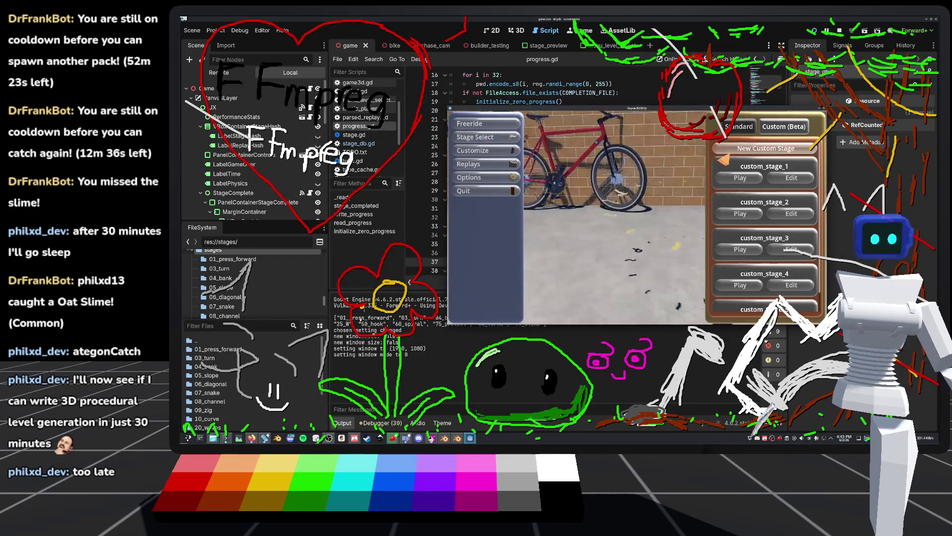
{"action": "left_click", "coordinate": [739, 167]}
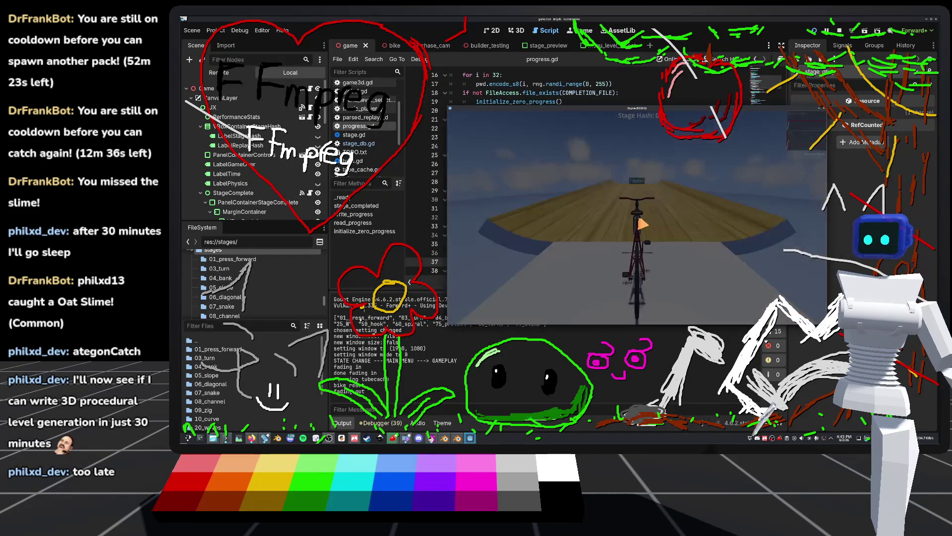
{"action": "key", "text": "w"}
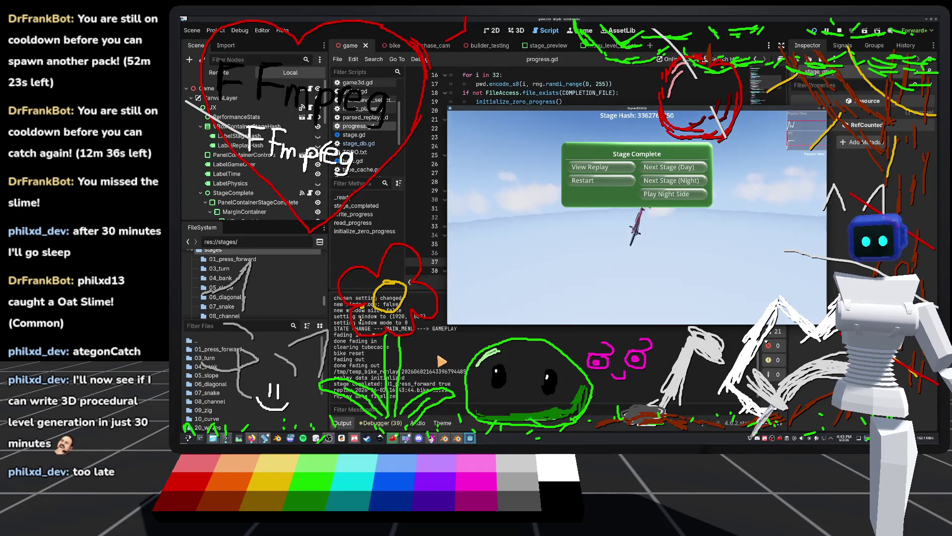
{"action": "key", "text": "F8"}
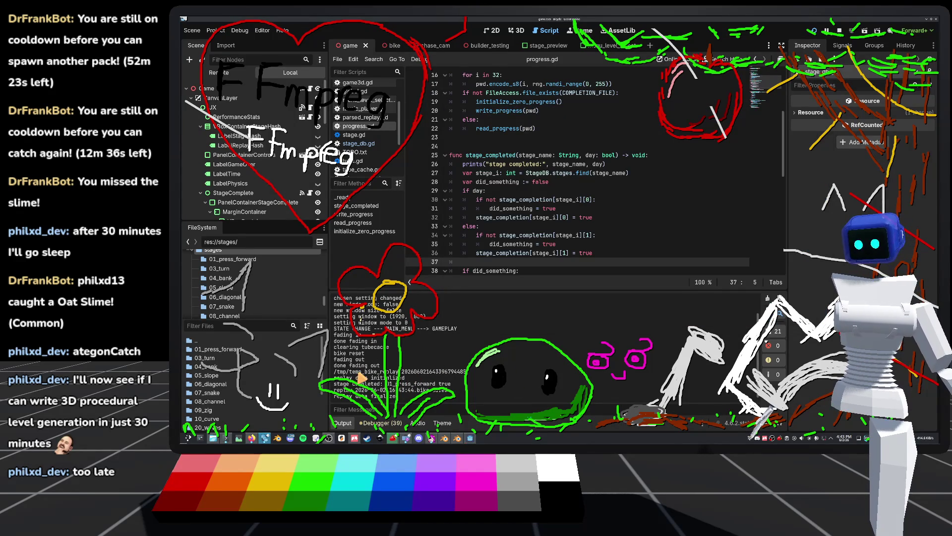
Check the stage-completed log and continue to the next day stage
{"action": "scroll", "coordinate": [601, 247], "scroll_direction": "down", "scroll_amount": 2}
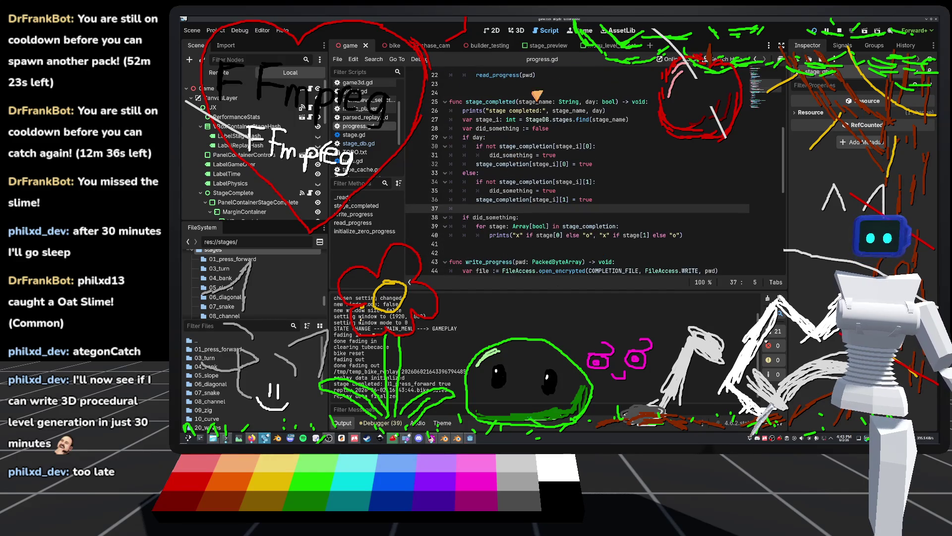
{"action": "left_click", "coordinate": [494, 218]}
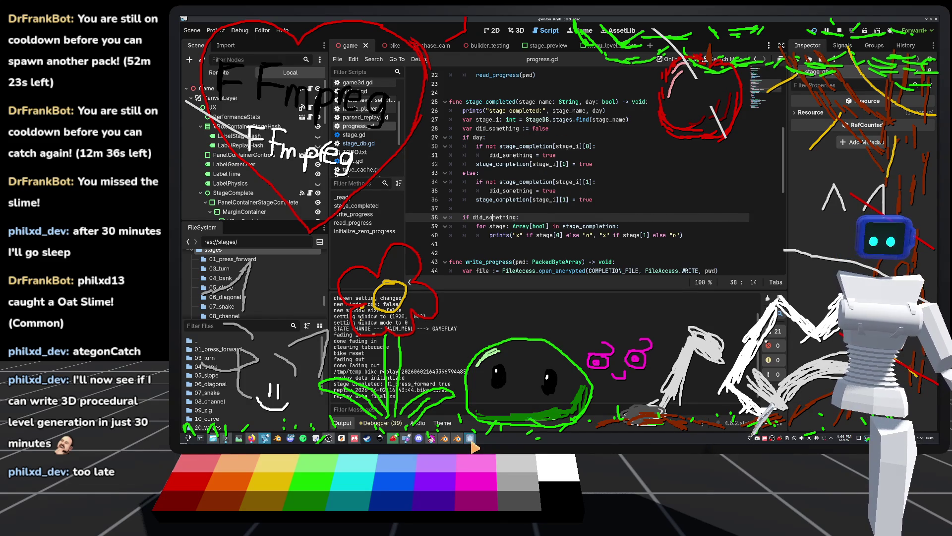
{"action": "left_click", "coordinate": [673, 167]}
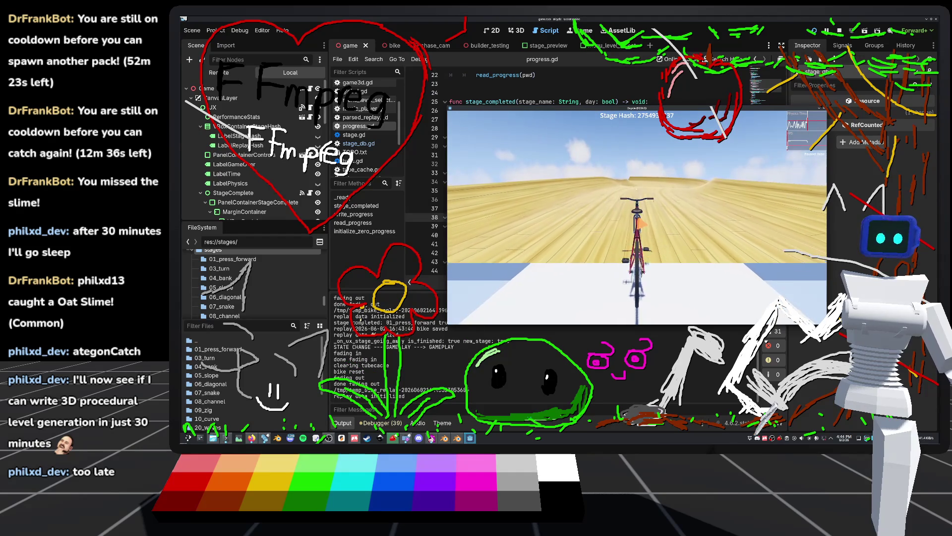
Ride the next day stage along its curving track, then stop the game and return to progress.gd
{"action": "key", "text": "w"}
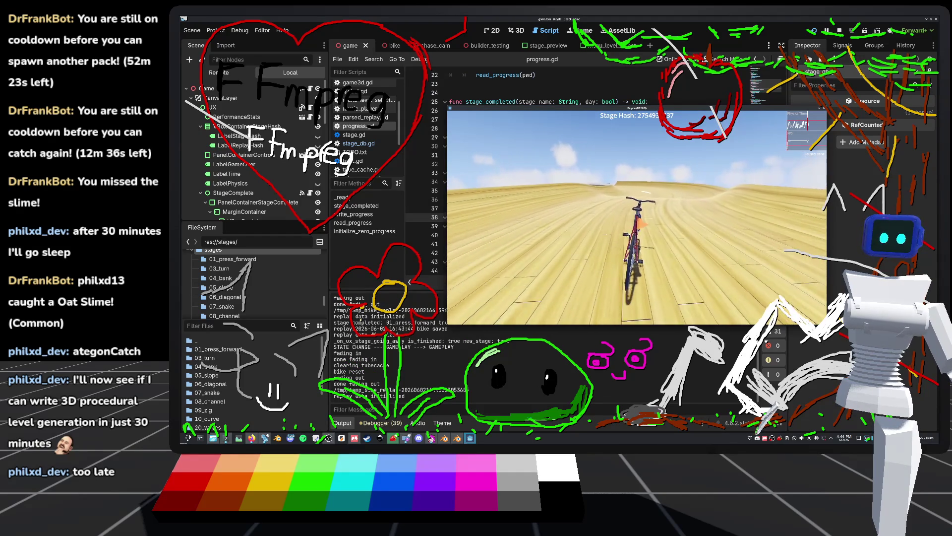
{"action": "key", "text": "a"}
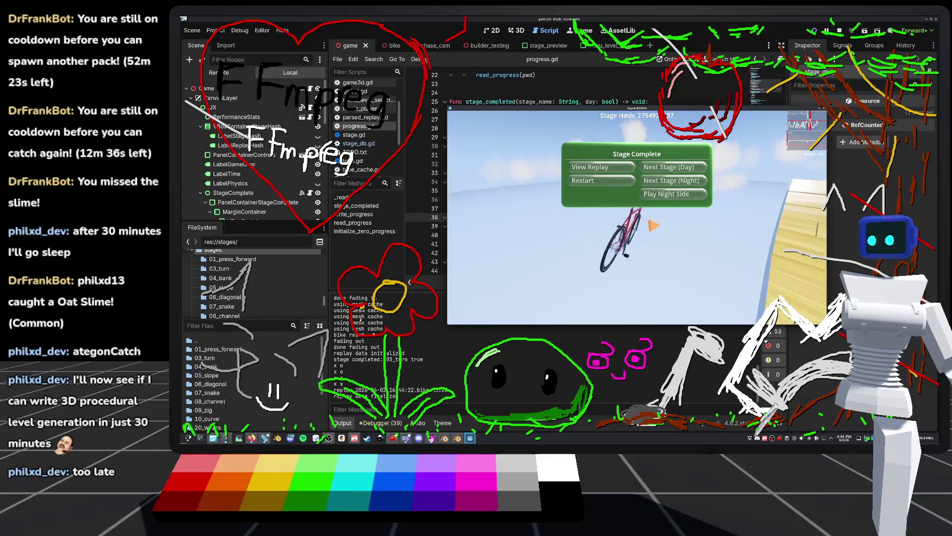
{"action": "key", "text": "F8"}
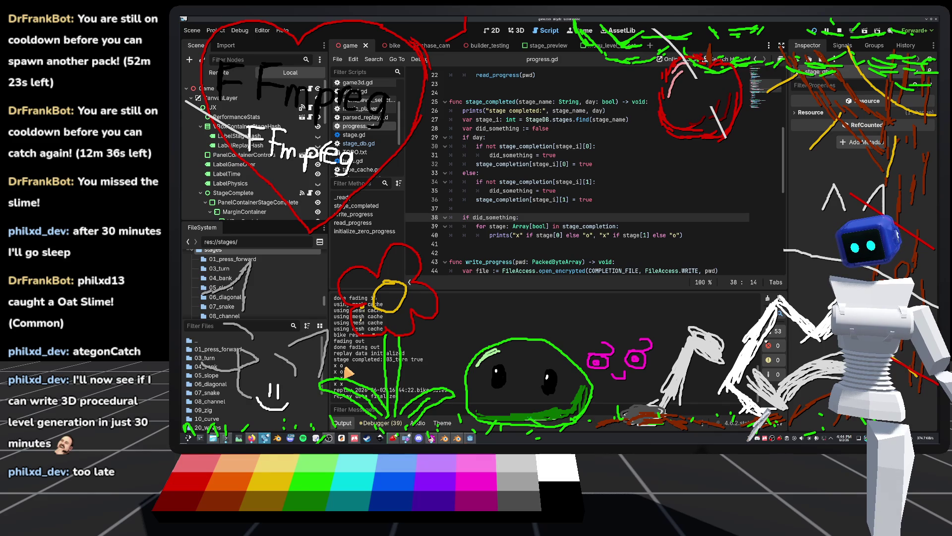
{"action": "scroll", "coordinate": [565, 253], "scroll_direction": "up", "scroll_amount": 2}
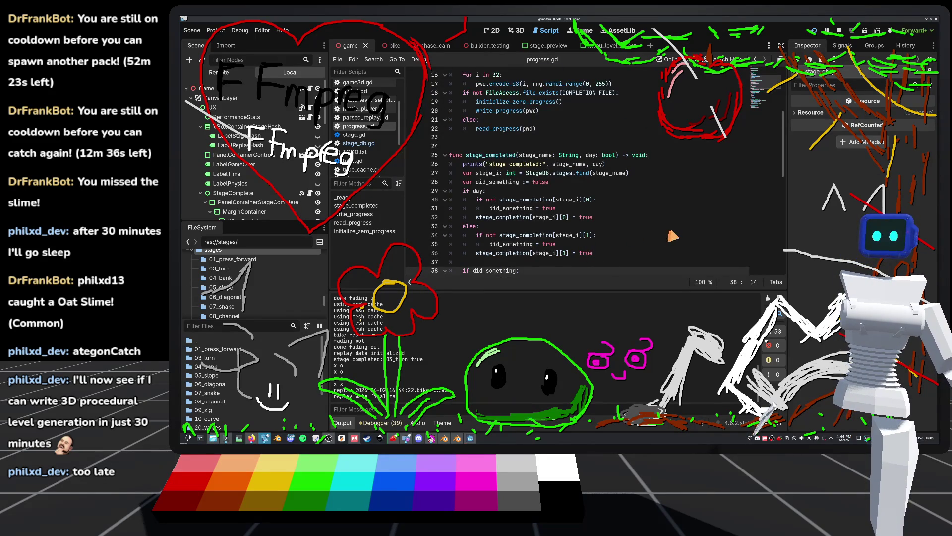
Add a new line after the key-filling loop in _ready for initialize_zero_progress()
{"action": "scroll", "coordinate": [551, 171], "scroll_direction": "up", "scroll_amount": 3}
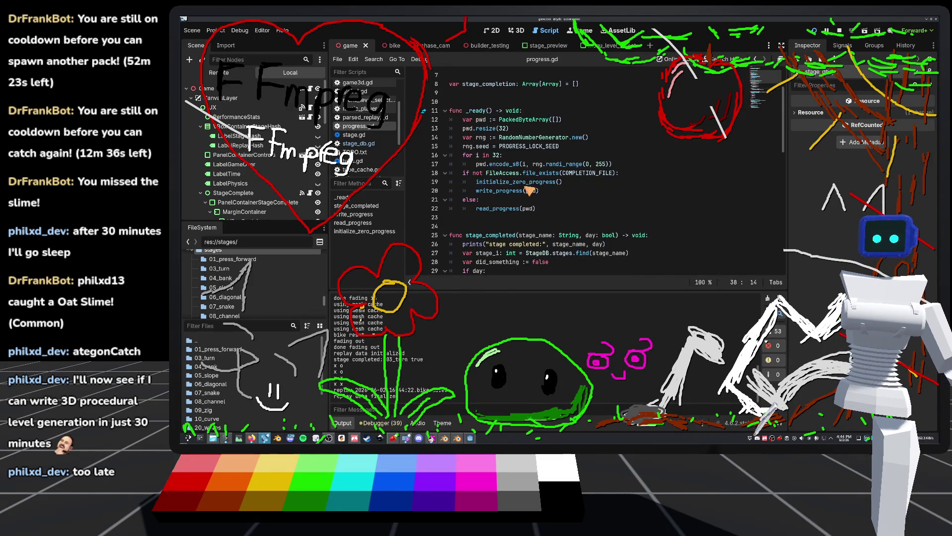
{"action": "left_click", "coordinate": [593, 165]}
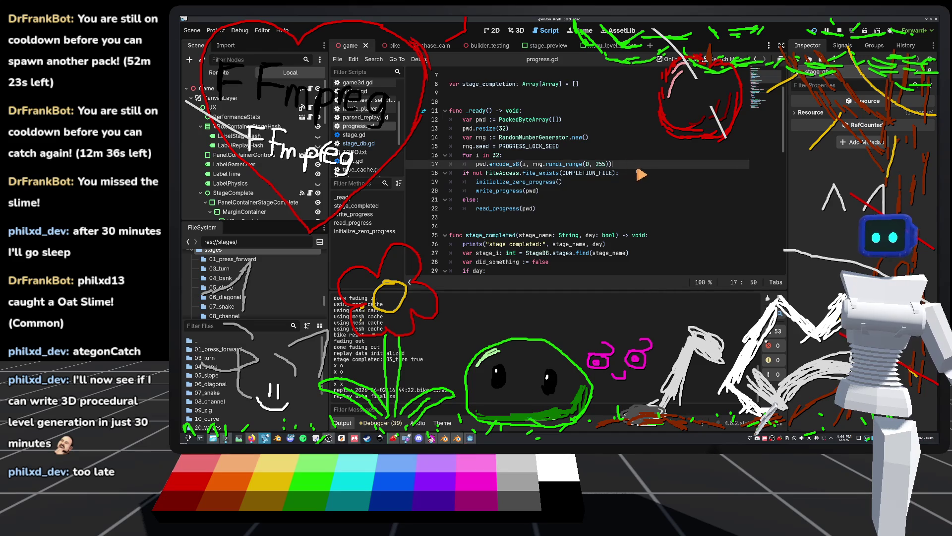
{"action": "key", "text": "Return"}
{"action": "key", "text": "Return"}
Run the game, play 01_press_forward and the next day stage, then stop it
{"action": "left_click", "coordinate": [827, 32]}
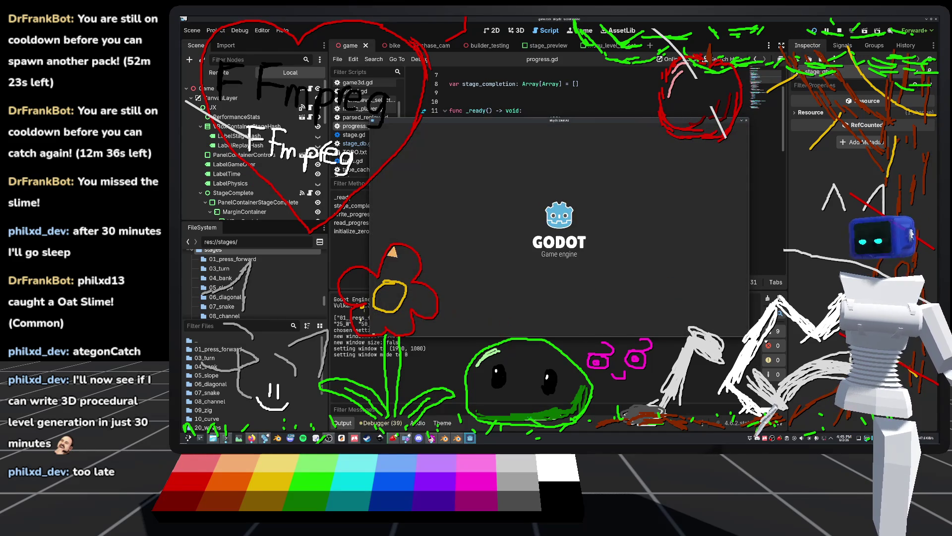
{"action": "left_click", "coordinate": [665, 145]}
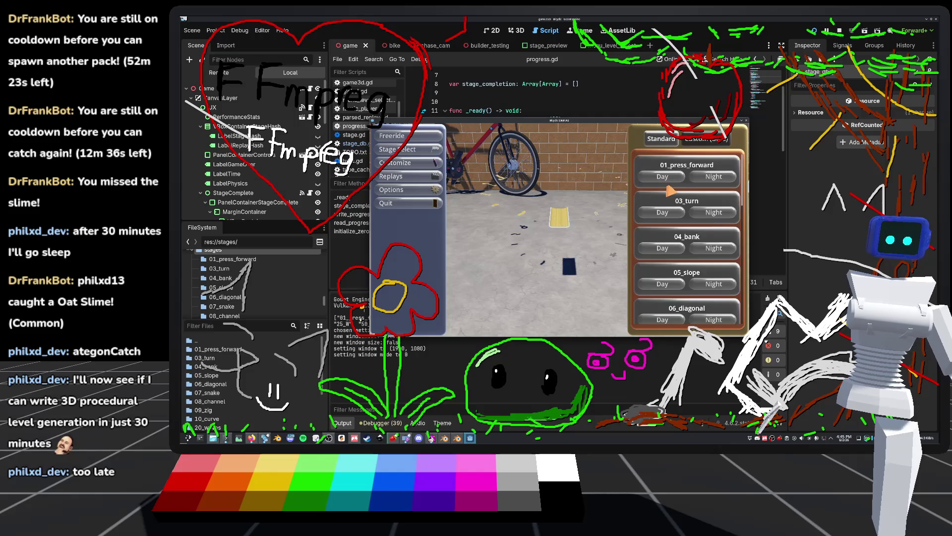
{"action": "left_click", "coordinate": [664, 177]}
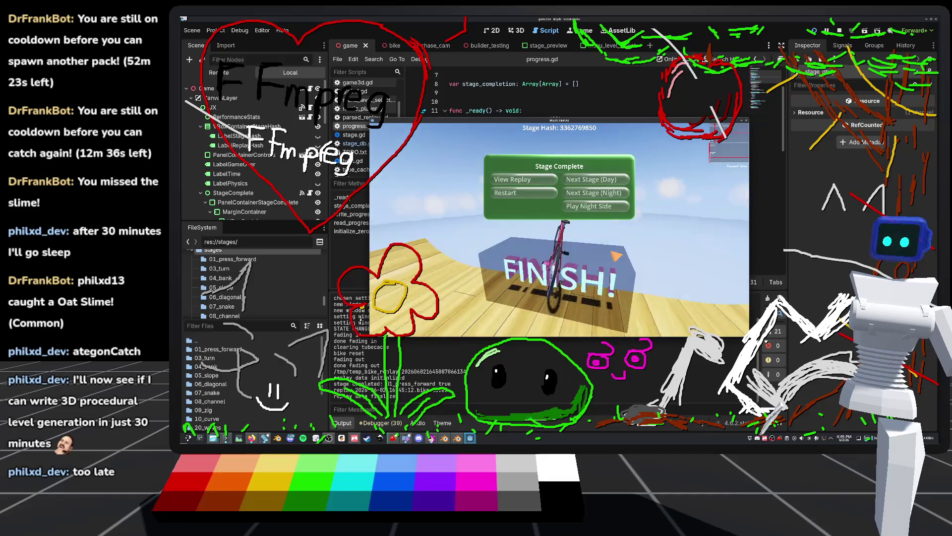
{"action": "left_click", "coordinate": [604, 184]}
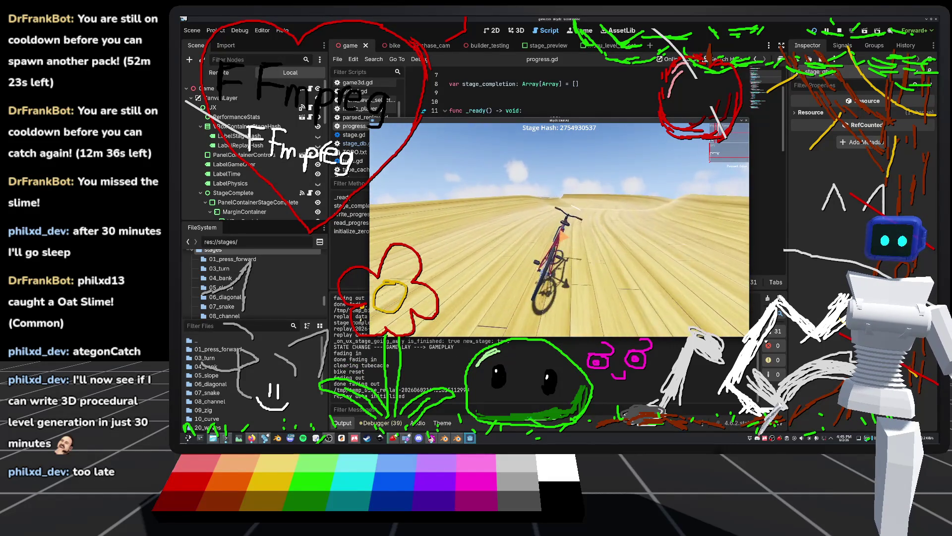
{"action": "key", "text": "w"}
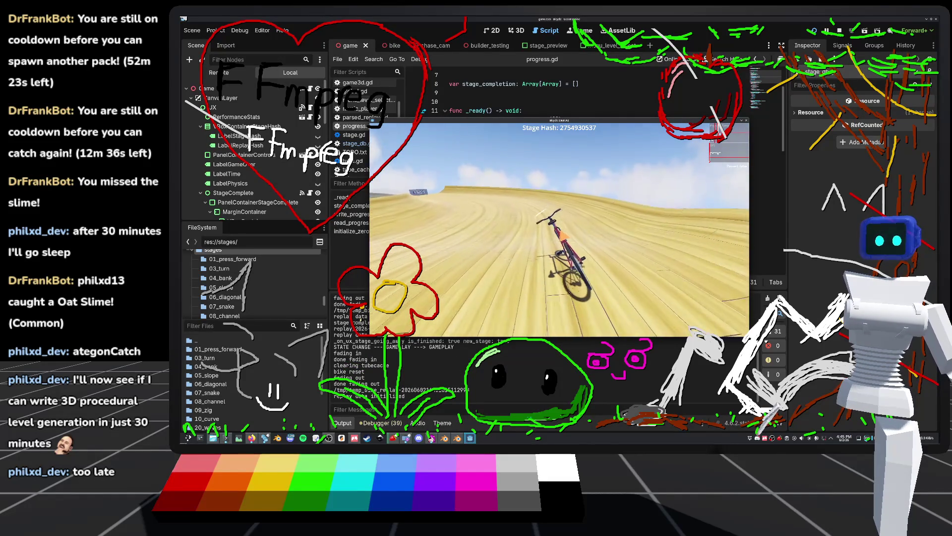
{"action": "key", "text": "d"}
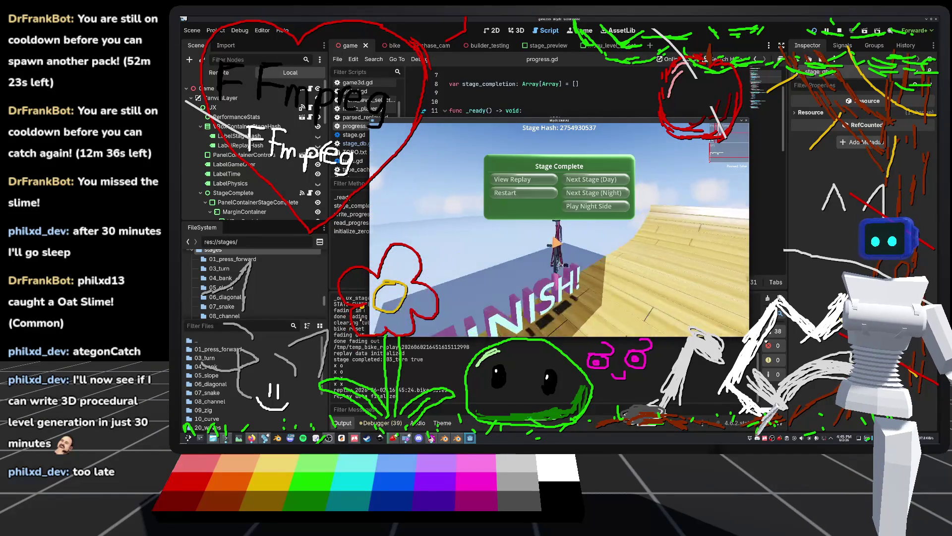
{"action": "key", "text": "F8"}
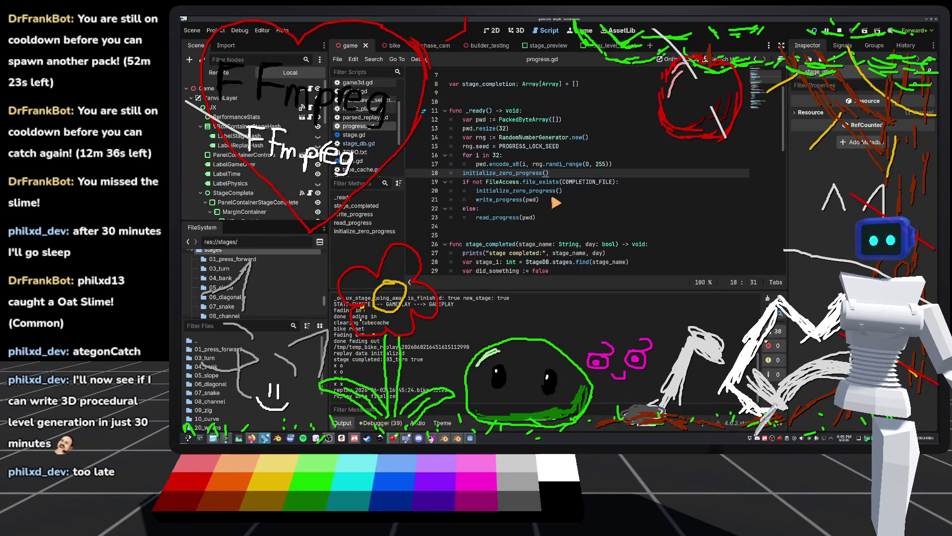
Inspect the initialize_zero_progress definition in progress.gd
{"action": "scroll", "coordinate": [574, 181], "scroll_direction": "down", "scroll_amount": 1}
{"action": "scroll", "coordinate": [575, 180], "scroll_direction": "down", "scroll_amount": 3}
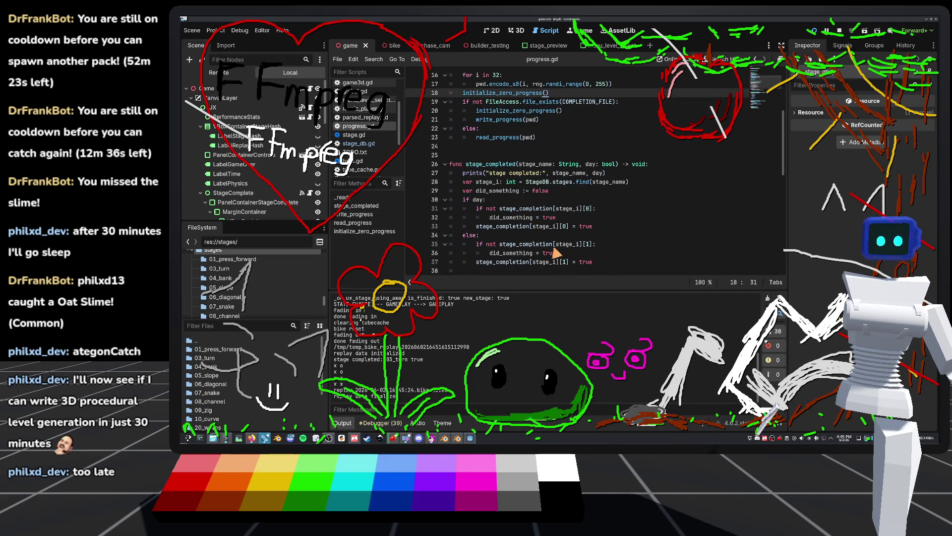
{"action": "mouse_move", "coordinate": [568, 249]}
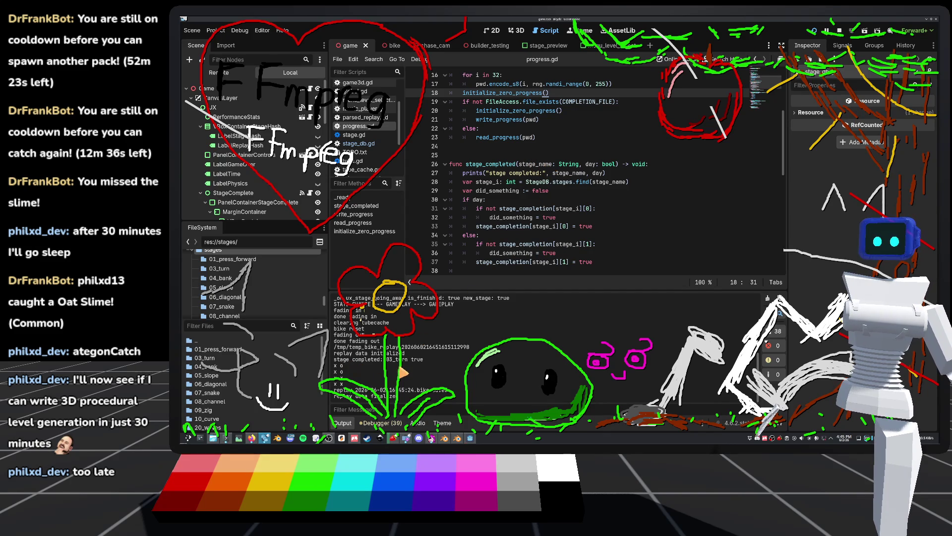
{"action": "scroll", "coordinate": [354, 368], "scroll_direction": "up", "scroll_amount": 2}
{"action": "scroll", "coordinate": [403, 372], "scroll_direction": "down", "scroll_amount": 2}
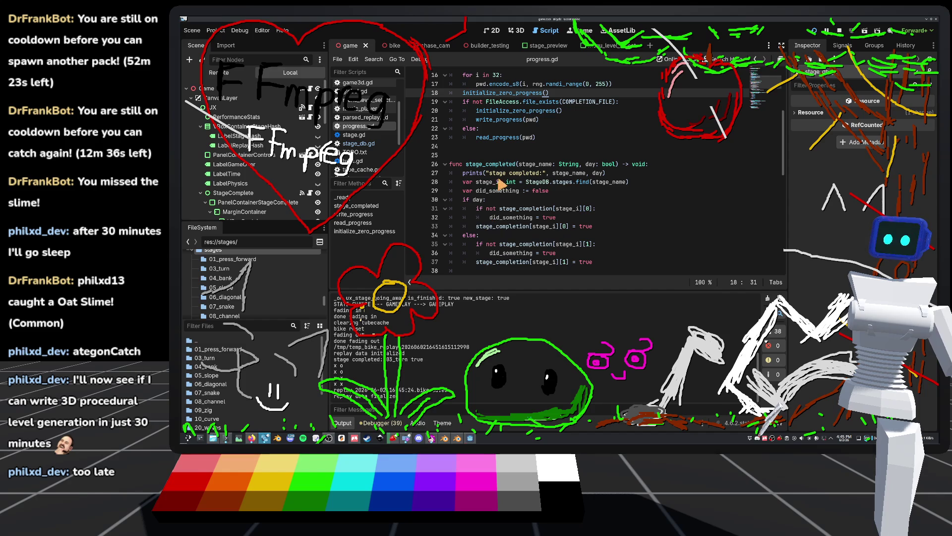
{"action": "scroll", "coordinate": [521, 199], "scroll_direction": "down", "scroll_amount": 1}
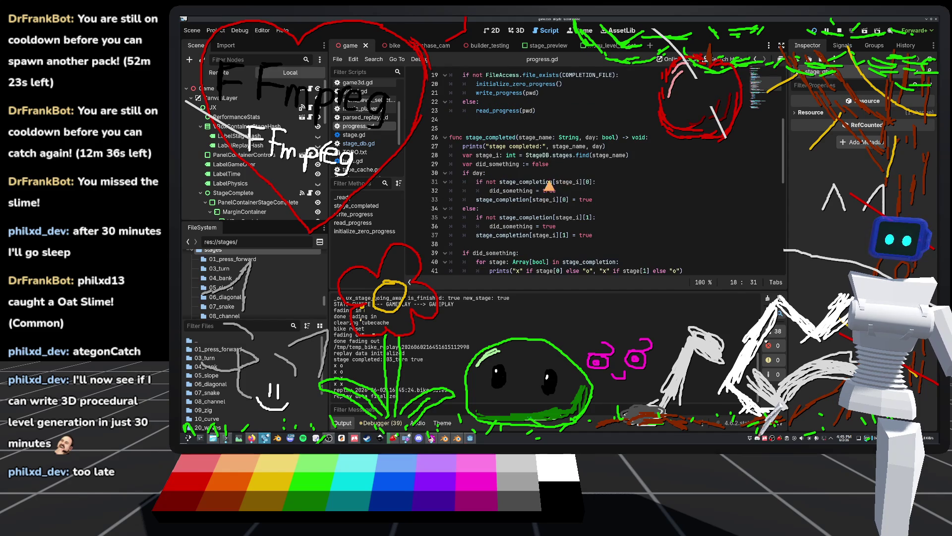
{"action": "scroll", "coordinate": [525, 225], "scroll_direction": "down", "scroll_amount": 5}
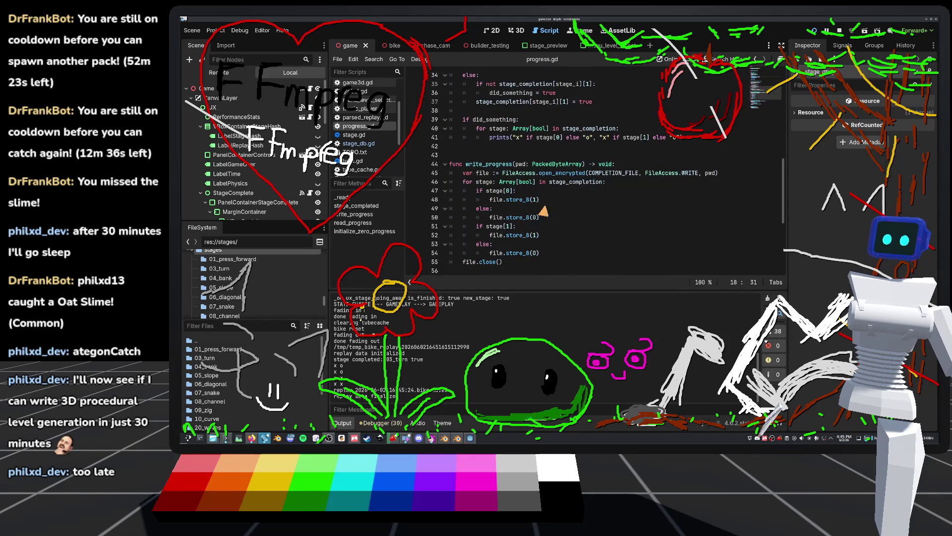
{"action": "scroll", "coordinate": [496, 208], "scroll_direction": "up", "scroll_amount": 11}
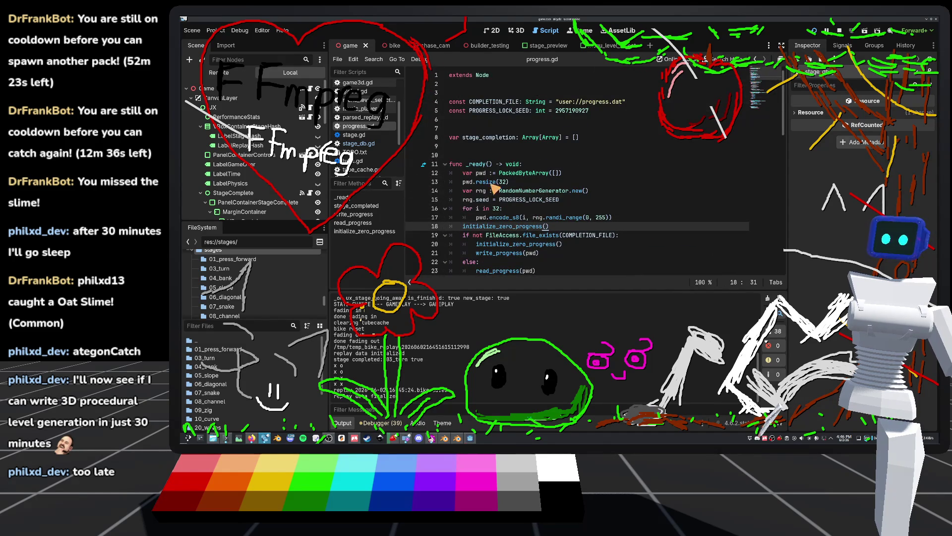
{"action": "left_click", "coordinate": [504, 227], "text": "ctrl"}
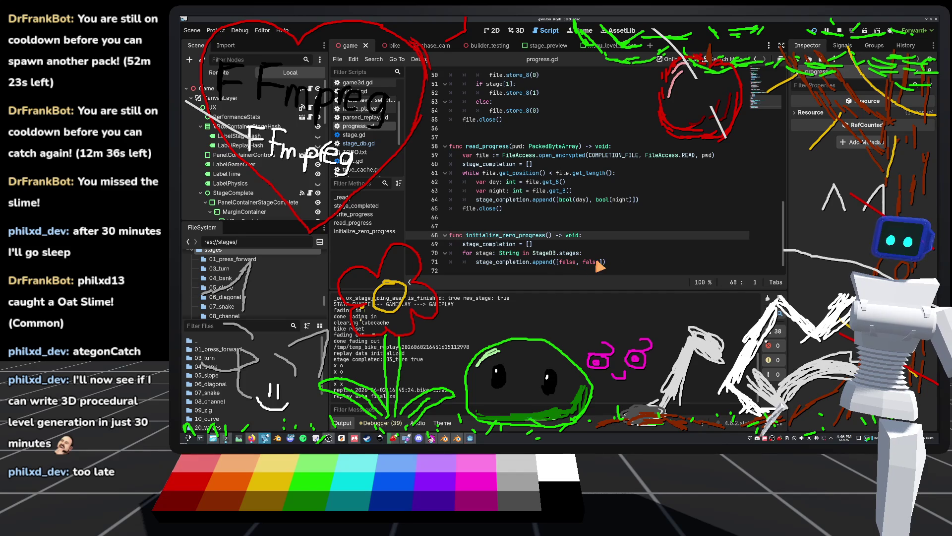
Move the initialize_zero_progress() call below the file-exists if/else block to line 23, then rerun the game
{"action": "mouse_move", "coordinate": [490, 248]}
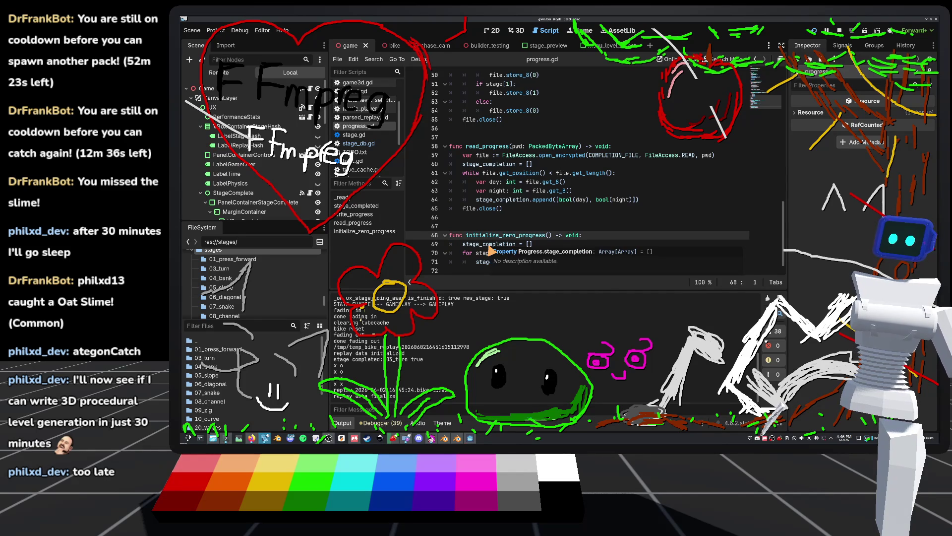
{"action": "scroll", "coordinate": [491, 250], "scroll_direction": "up", "scroll_amount": 3}
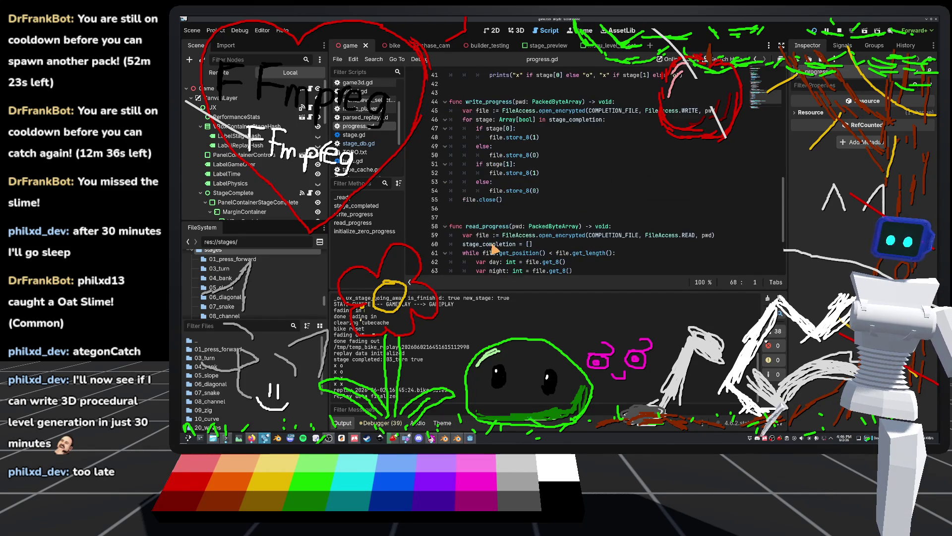
{"action": "scroll", "coordinate": [492, 250], "scroll_direction": "up", "scroll_amount": 5}
{"action": "scroll", "coordinate": [497, 250], "scroll_direction": "up", "scroll_amount": 4}
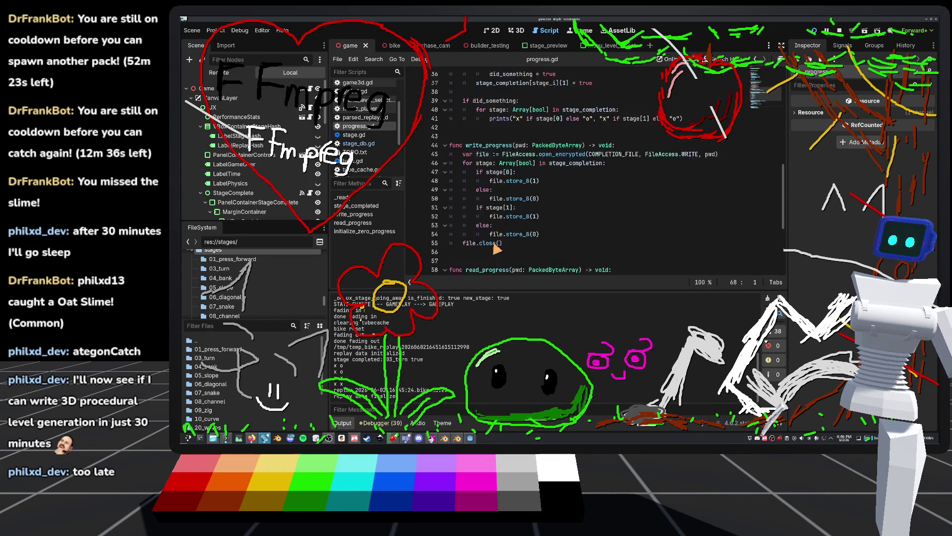
{"action": "scroll", "coordinate": [498, 250], "scroll_direction": "down", "scroll_amount": 8}
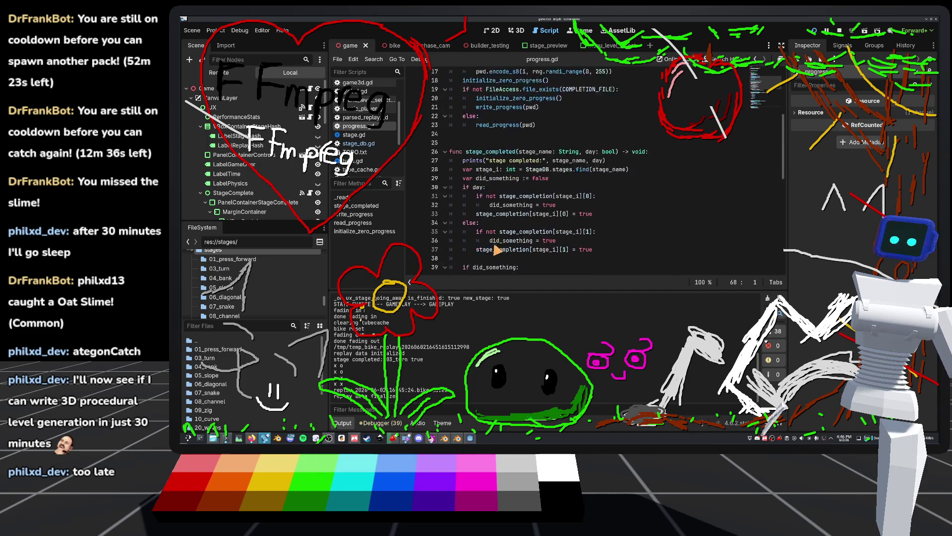
{"action": "scroll", "coordinate": [497, 249], "scroll_direction": "up", "scroll_amount": 4}
{"action": "scroll", "coordinate": [498, 249], "scroll_direction": "up", "scroll_amount": 6}
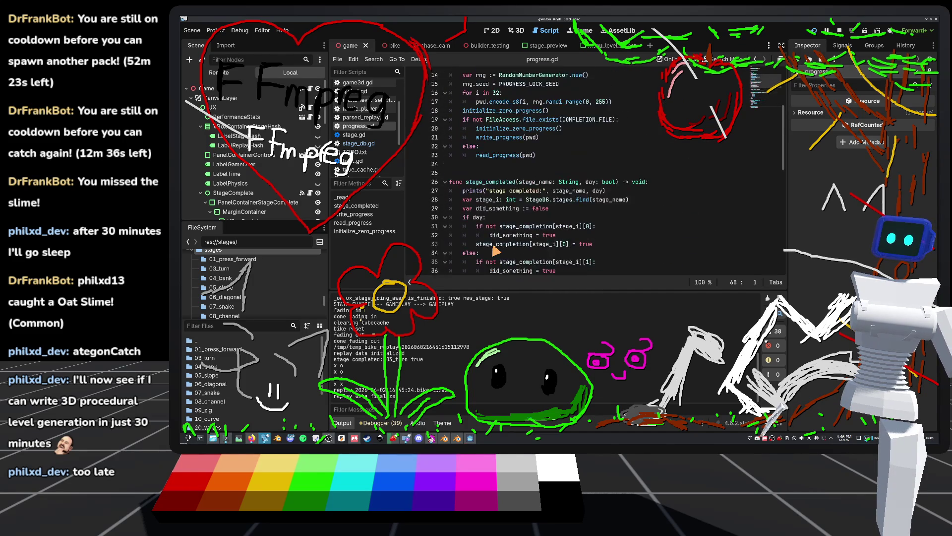
{"action": "left_click", "coordinate": [464, 165]}
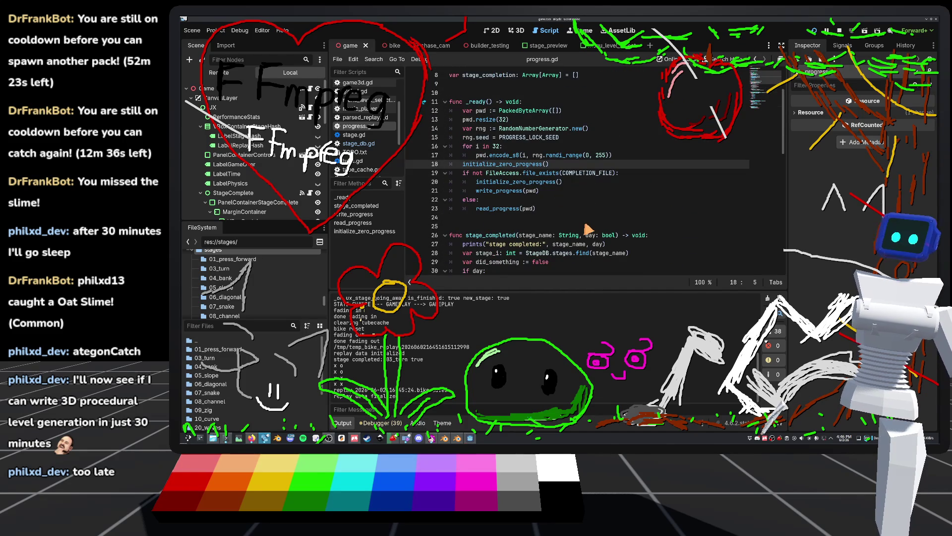
{"action": "key", "text": "alt+Down"}
{"action": "key", "text": "alt+Down"}
{"action": "key", "text": "alt+Down"}
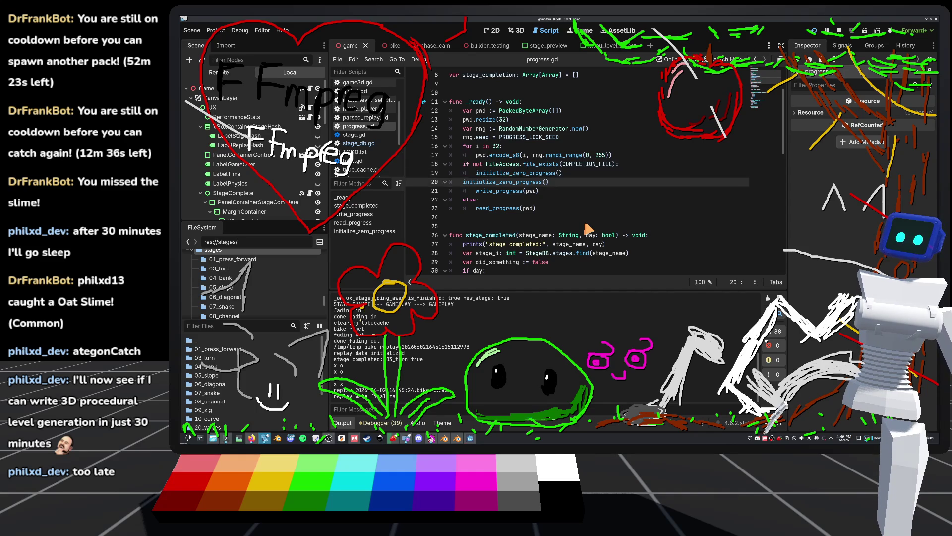
{"action": "left_click", "coordinate": [819, 34]}
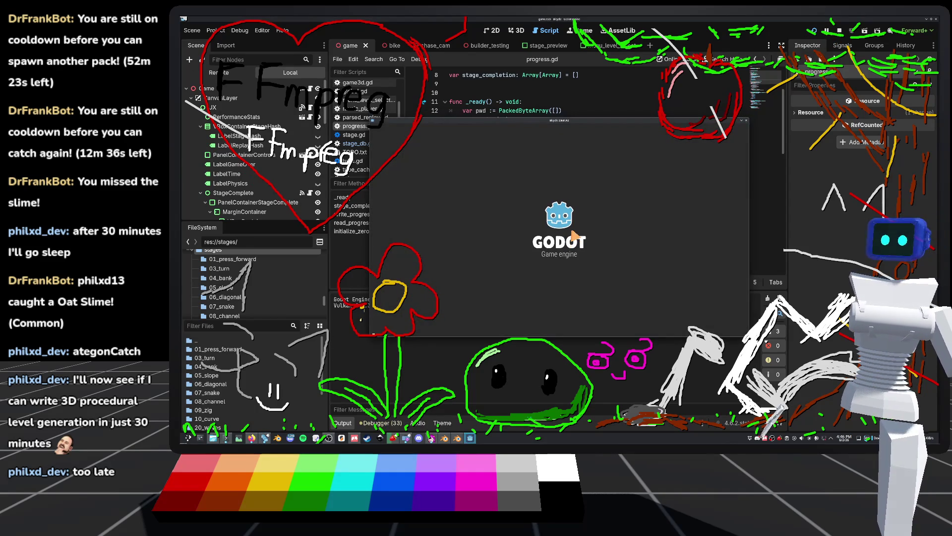
Ride the 01_press_forward day stage to the finish and stop the game
{"action": "left_click", "coordinate": [417, 149]}
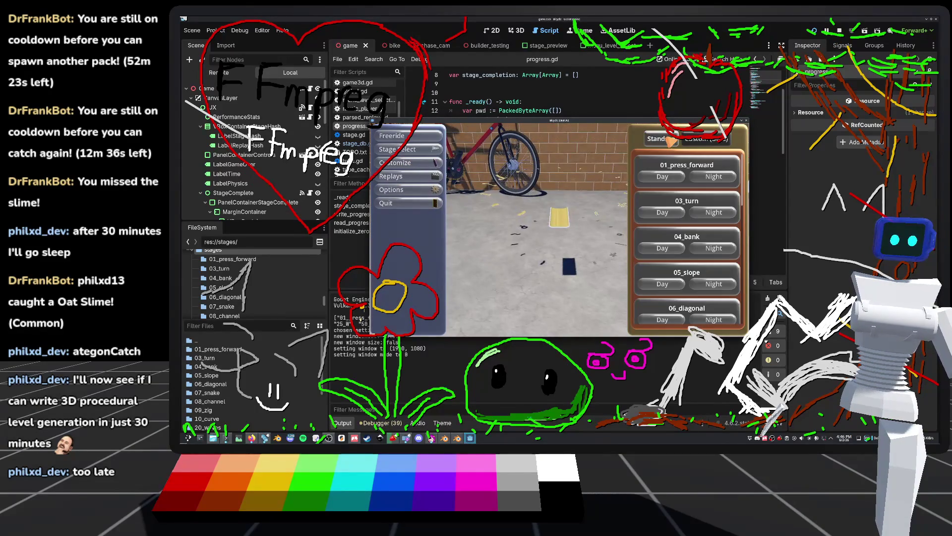
{"action": "left_click", "coordinate": [665, 178]}
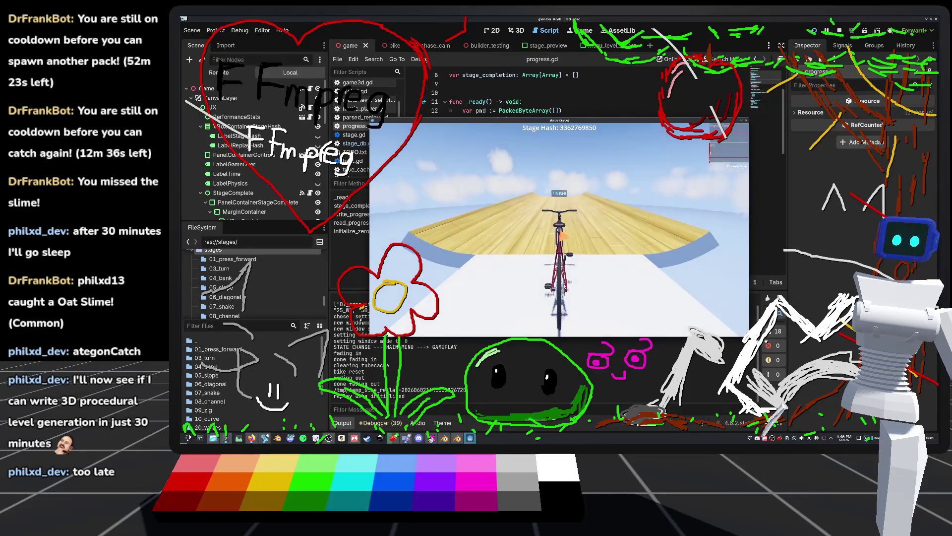
{"action": "key", "text": "w"}
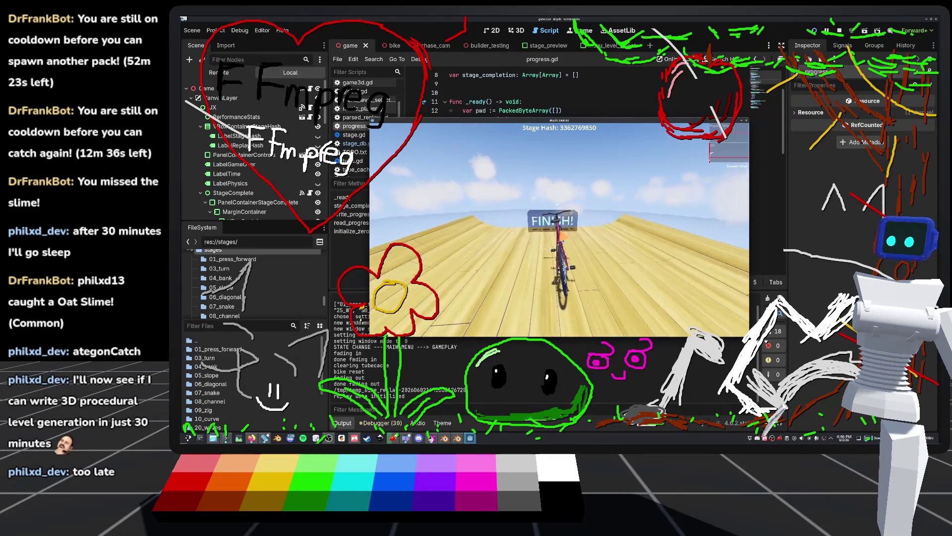
{"action": "key", "text": "F8"}
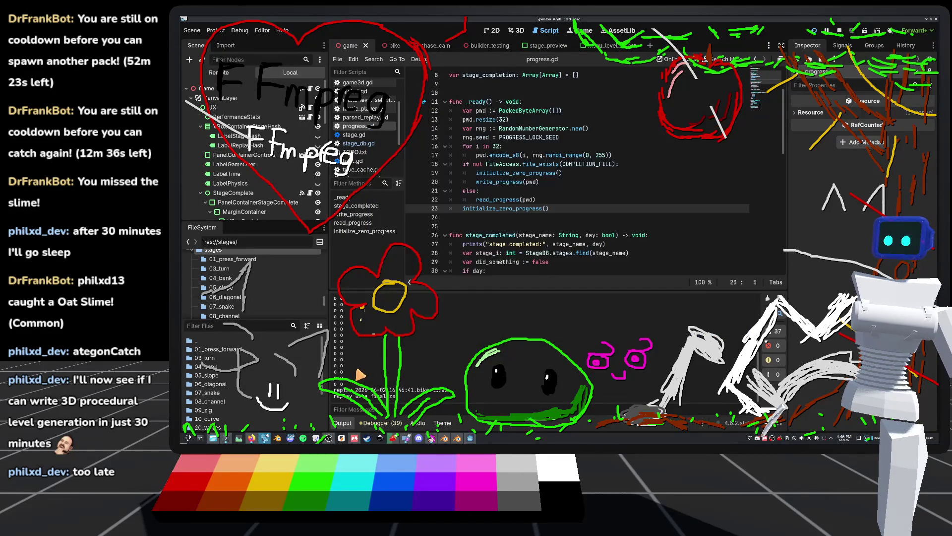
Review the x/o output, continue to another stage, then bring the script editor back in front
{"action": "scroll", "coordinate": [342, 348], "scroll_direction": "down", "scroll_amount": 1}
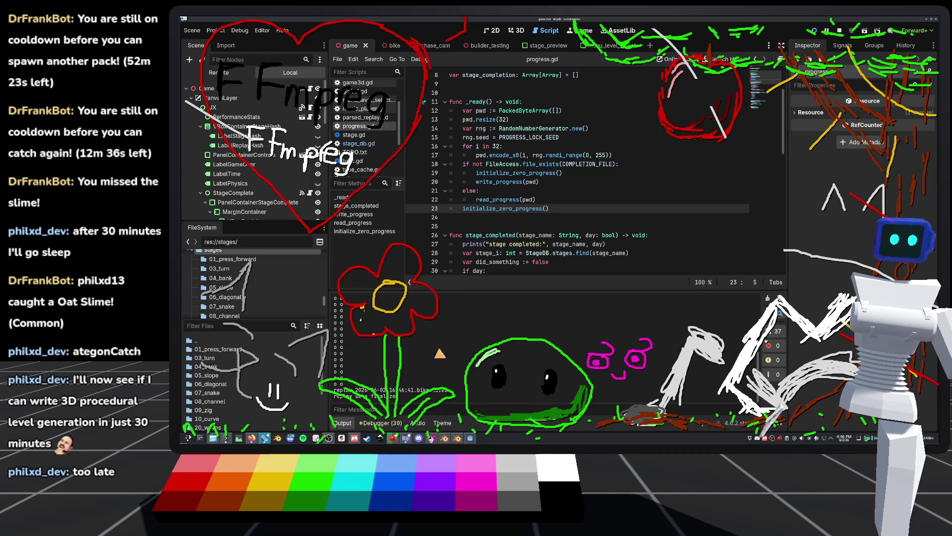
{"action": "left_click", "coordinate": [470, 437]}
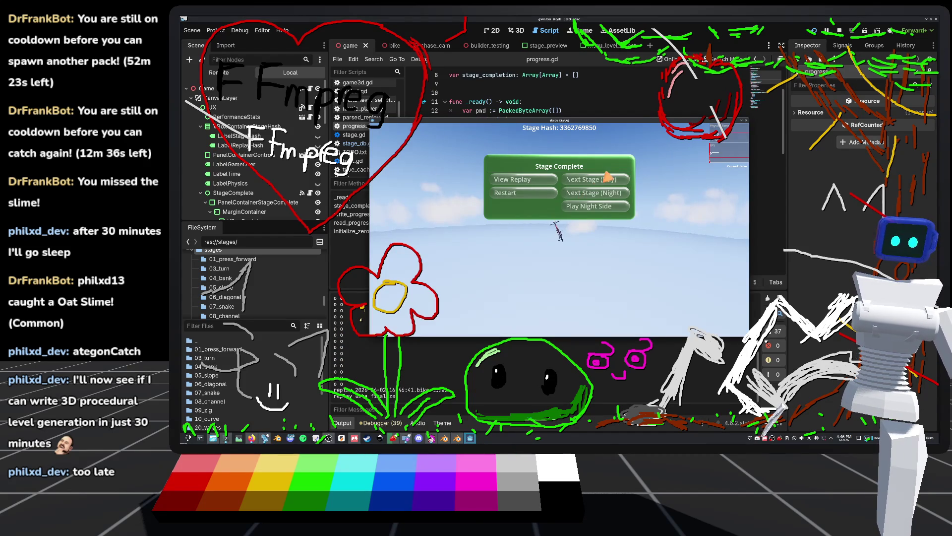
{"action": "left_click", "coordinate": [606, 194]}
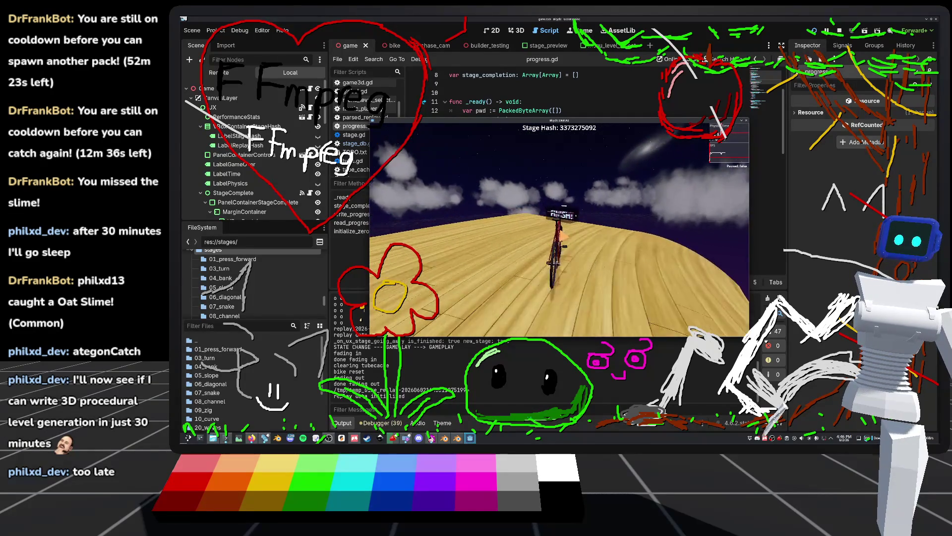
{"action": "left_click", "coordinate": [448, 434]}
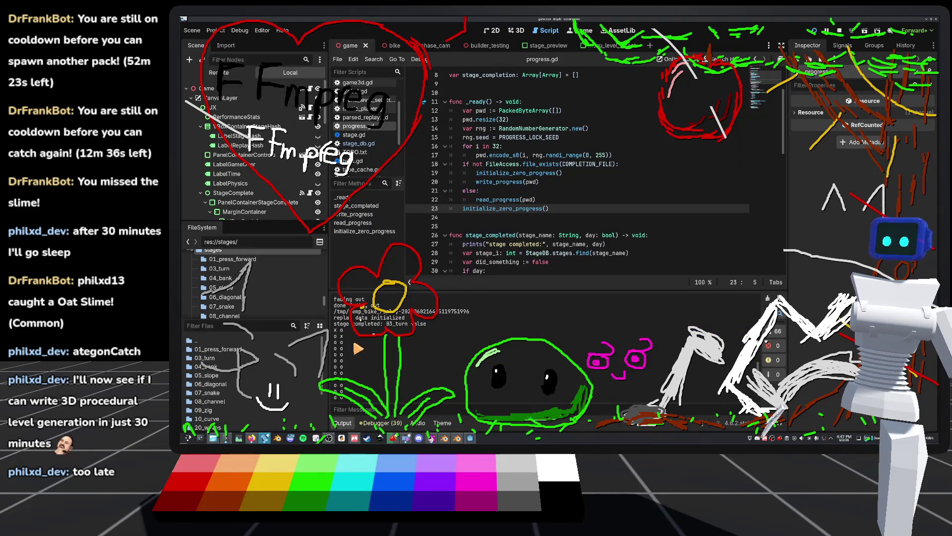
Inspect the x/o lines in the output and stop the running game
{"action": "left_click_drag", "start_coordinate": [342, 341], "coordinate": [365, 350]}
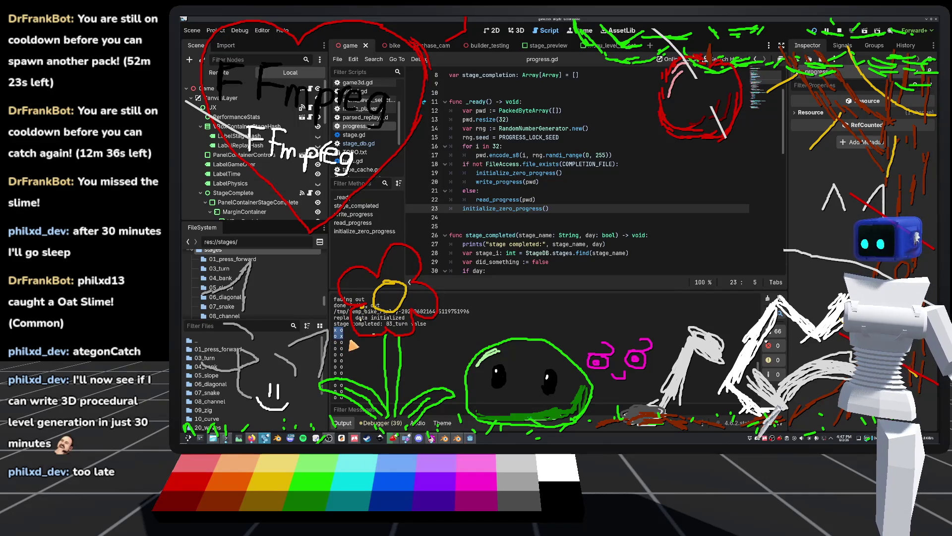
{"action": "left_click", "coordinate": [341, 337]}
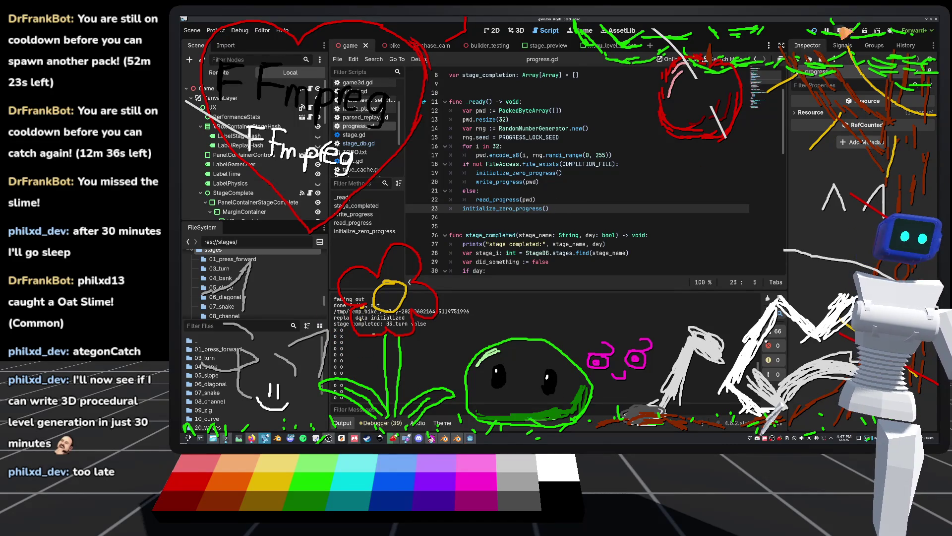
{"action": "left_click", "coordinate": [843, 30]}
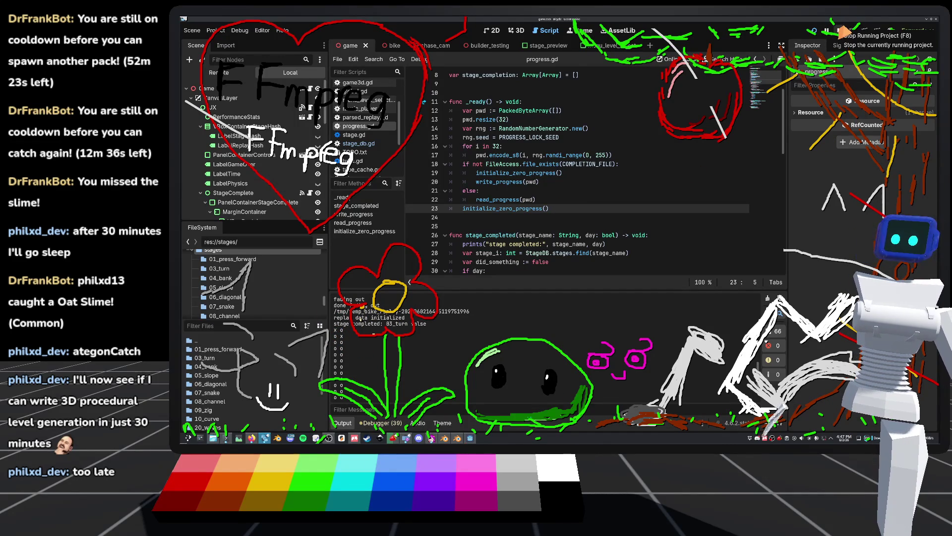
Delete the initialize_zero_progress() call on line 23
{"action": "left_click_drag", "start_coordinate": [561, 208], "coordinate": [426, 208]}
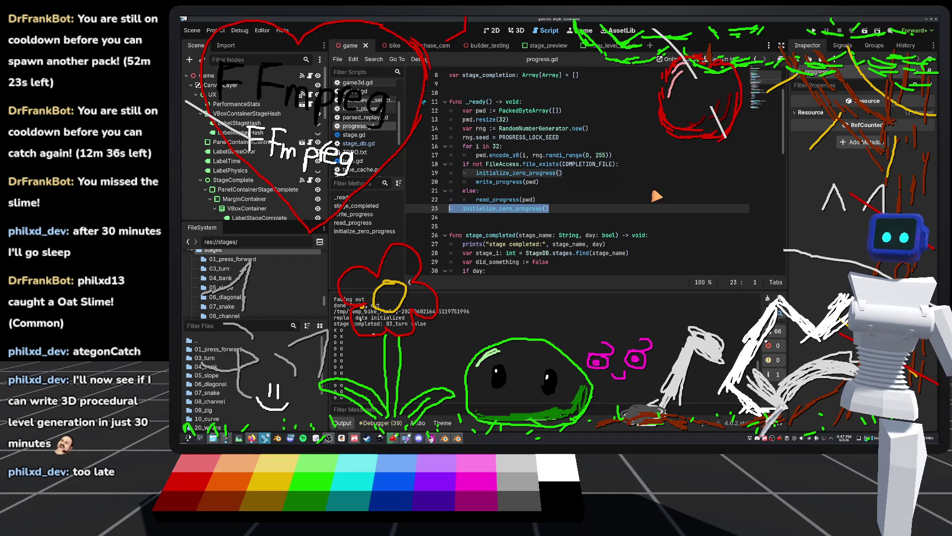
{"action": "key", "text": "BackSpace"}
{"action": "key", "text": "BackSpace"}
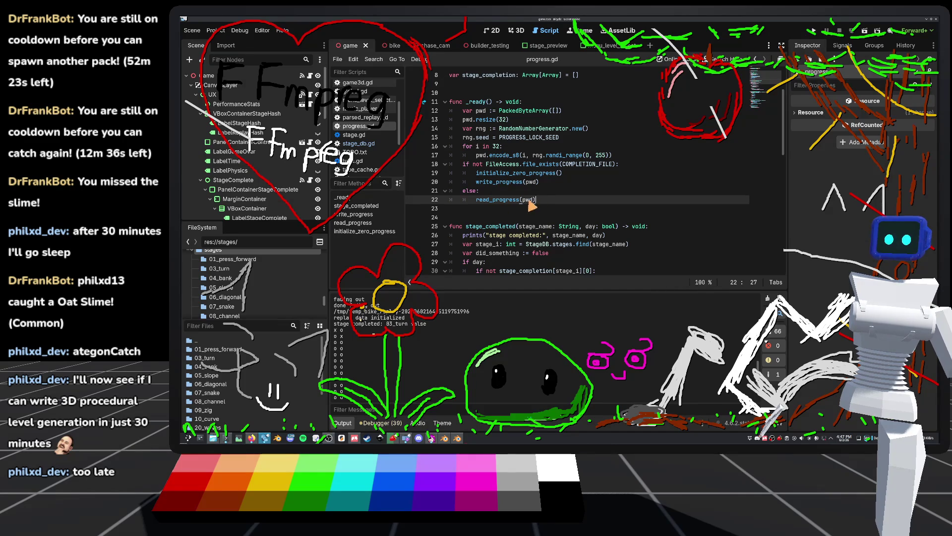
{"action": "key", "text": "BackSpace"}
{"action": "key", "text": "BackSpace"}
{"action": "key", "text": "BackSpace"}
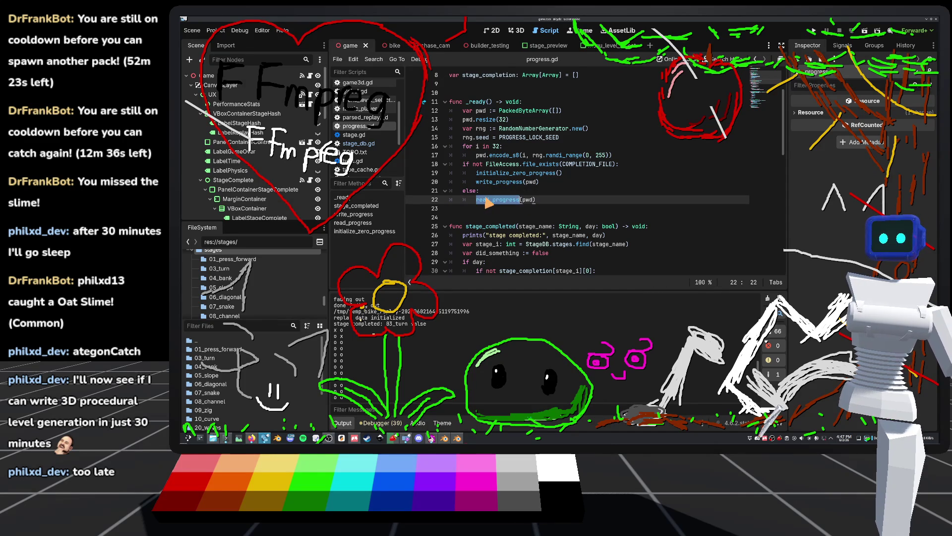
{"action": "scroll", "coordinate": [483, 201], "scroll_direction": "down", "scroll_amount": 5}
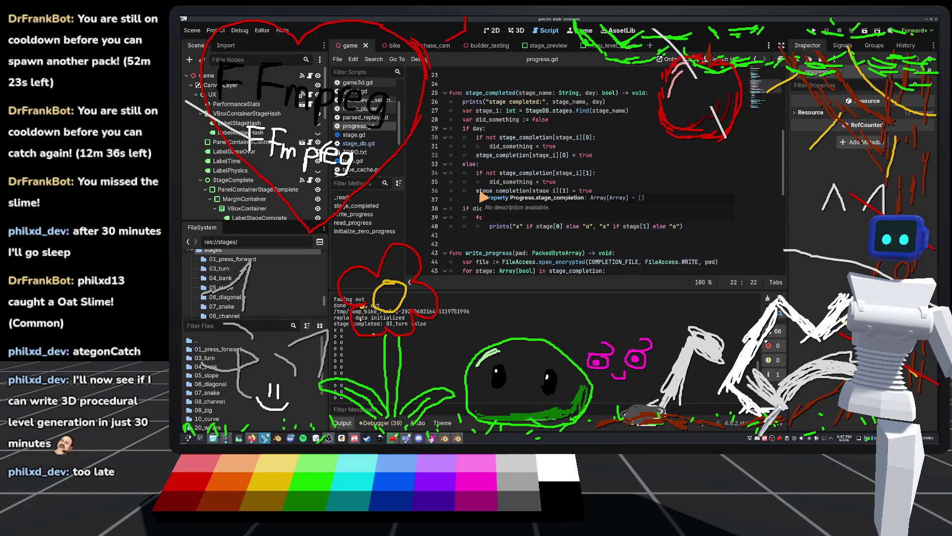
{"action": "scroll", "coordinate": [484, 196], "scroll_direction": "up", "scroll_amount": 6}
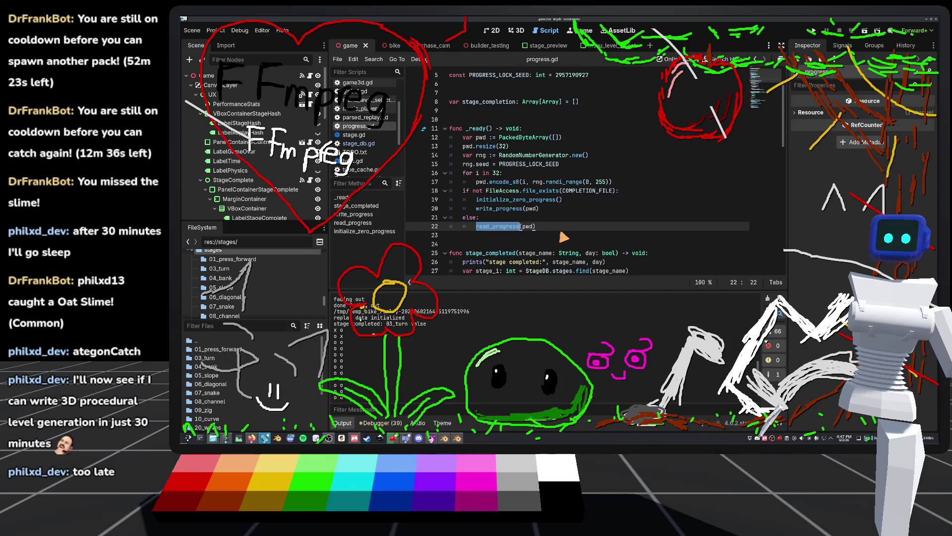
Re-add initialize_zero_progress() after read_progress(pwd) via autocomplete and save progress.gd
{"action": "key", "text": "End"}
{"action": "key", "text": "Return"}
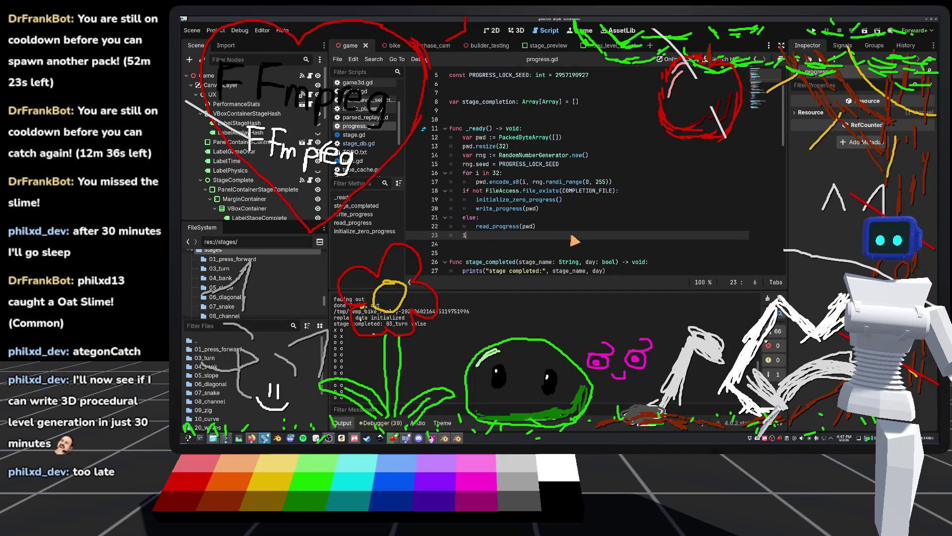
{"action": "key", "text": "Return"}
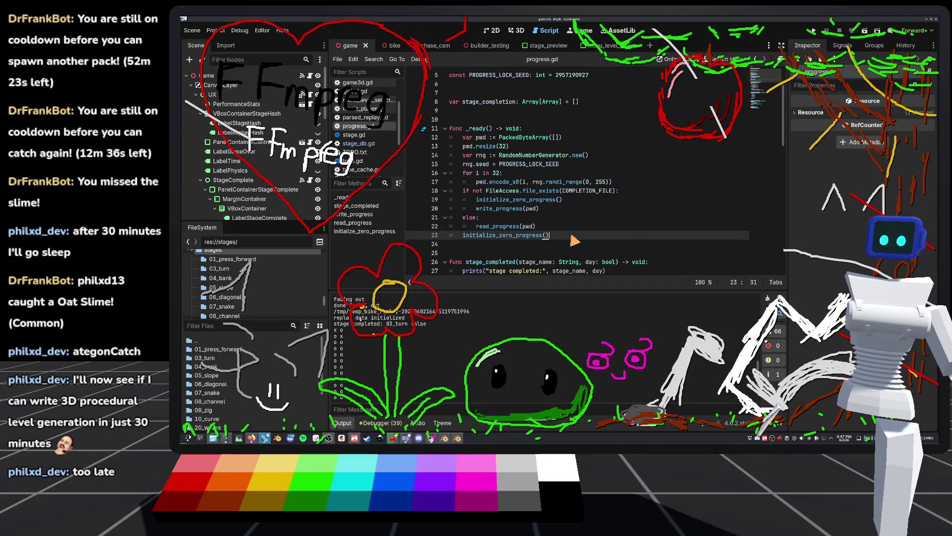
{"action": "scroll", "coordinate": [501, 228], "scroll_direction": "down", "scroll_amount": 9}
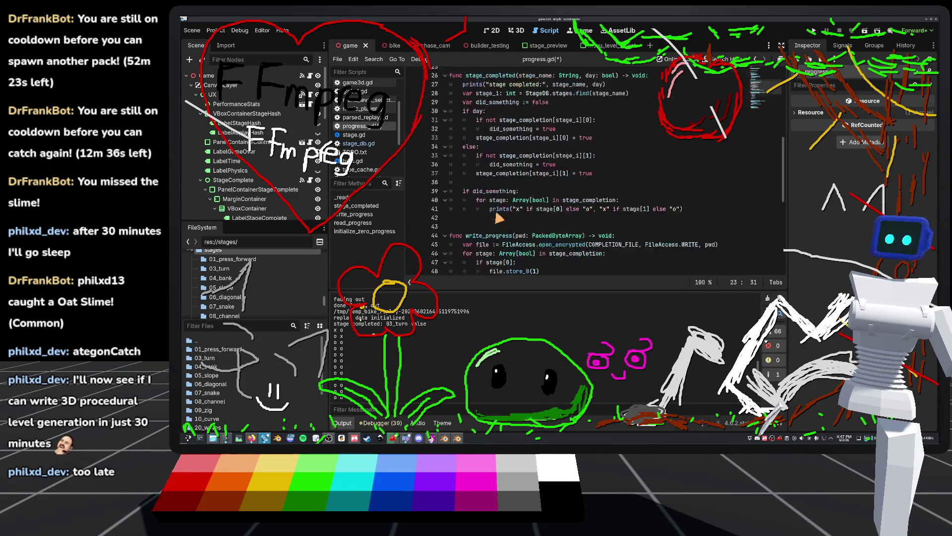
{"action": "scroll", "coordinate": [534, 199], "scroll_direction": "down", "scroll_amount": 4}
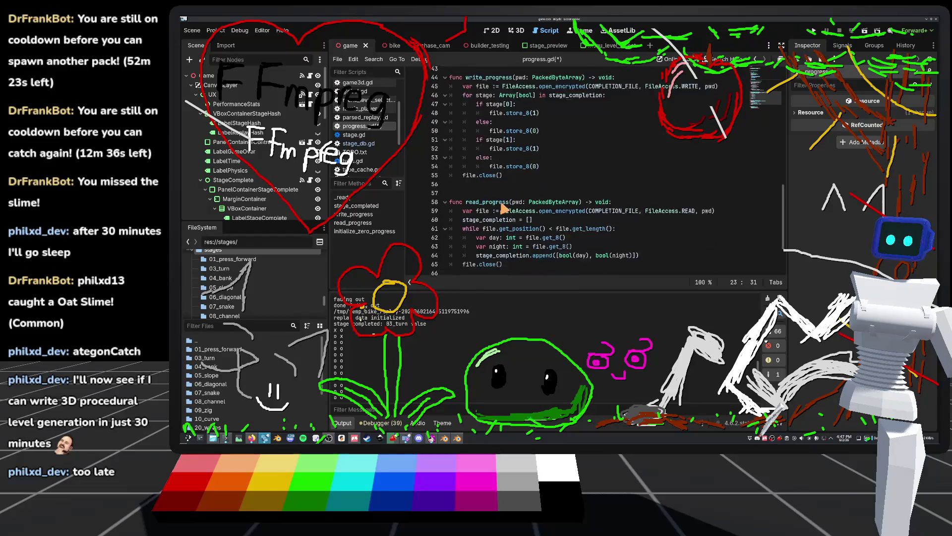
{"action": "scroll", "coordinate": [528, 225], "scroll_direction": "up", "scroll_amount": 5}
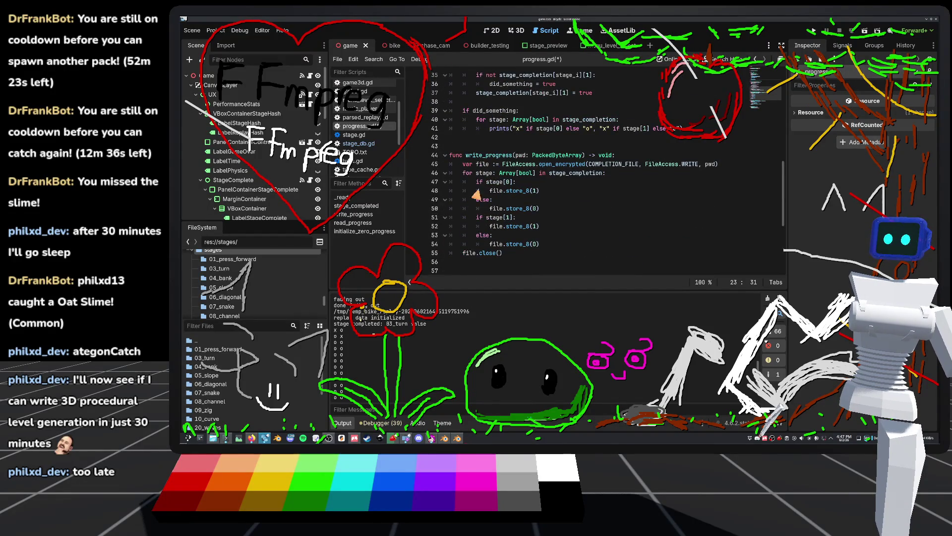
{"action": "scroll", "coordinate": [495, 192], "scroll_direction": "up", "scroll_amount": 6}
{"action": "left_click", "coordinate": [488, 146]}
{"action": "key", "text": "ctrl+s"}
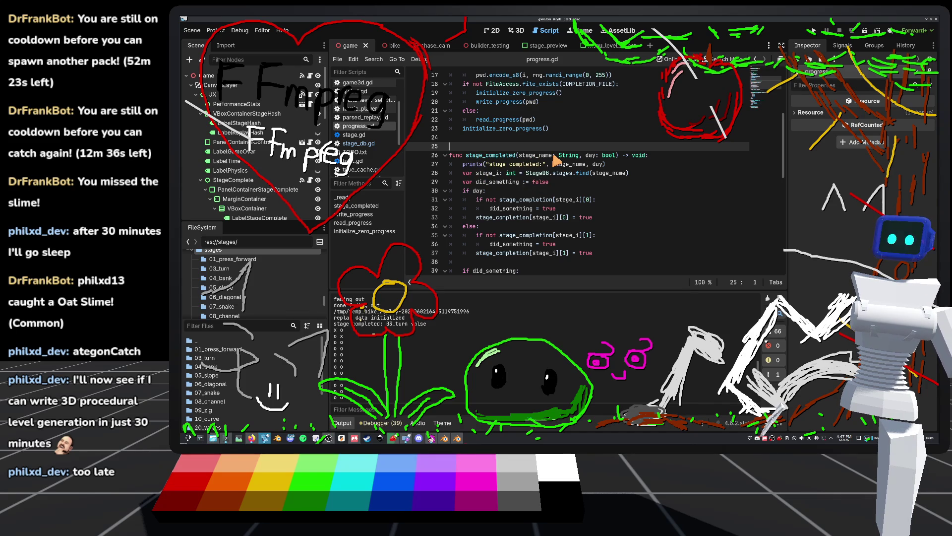
{"action": "scroll", "coordinate": [538, 165], "scroll_direction": "down", "scroll_amount": 3}
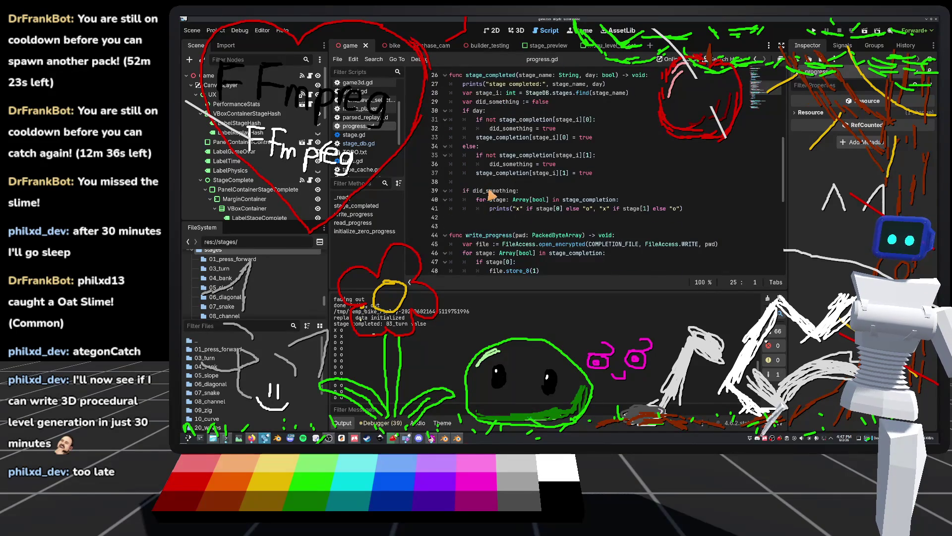
{"action": "scroll", "coordinate": [554, 213], "scroll_direction": "up", "scroll_amount": 6}
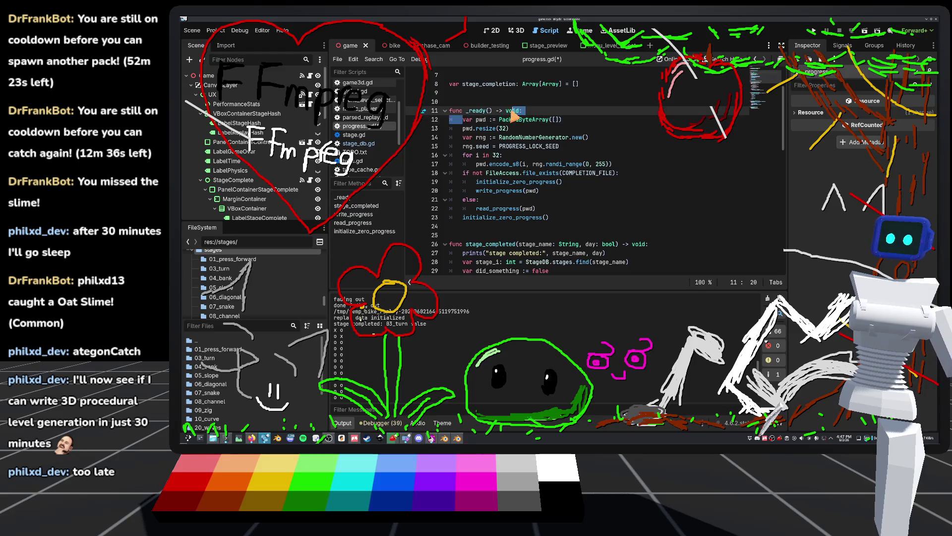
Copy the pwd and rng setup lines 12–15 into stage_completed at line 42
{"action": "left_click", "coordinate": [468, 119]}
{"action": "type", "text": "var"}
{"action": "mouse_move", "coordinate": [464, 120]}
{"action": "left_mouse_down"}
{"action": "mouse_move", "coordinate": [593, 139]}
{"action": "mouse_move", "coordinate": [595, 150]}
{"action": "left_mouse_up"}
{"action": "key", "text": "ctrl+c"}
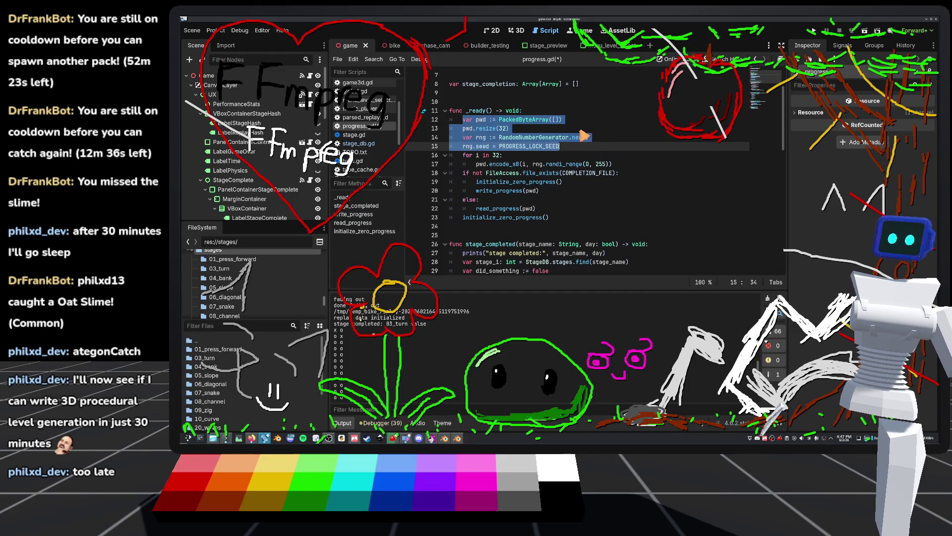
{"action": "scroll", "coordinate": [587, 137], "scroll_direction": "down", "scroll_amount": 6}
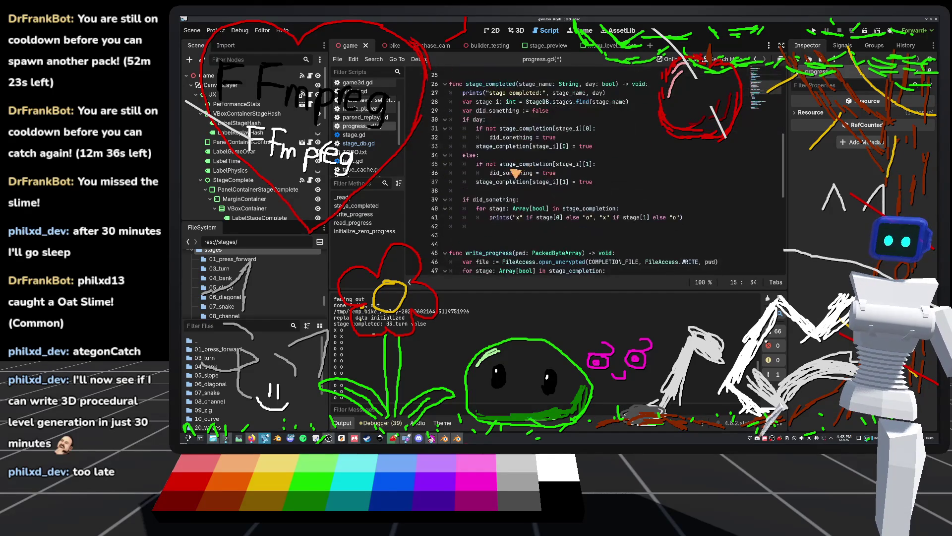
{"action": "left_click", "coordinate": [496, 230]}
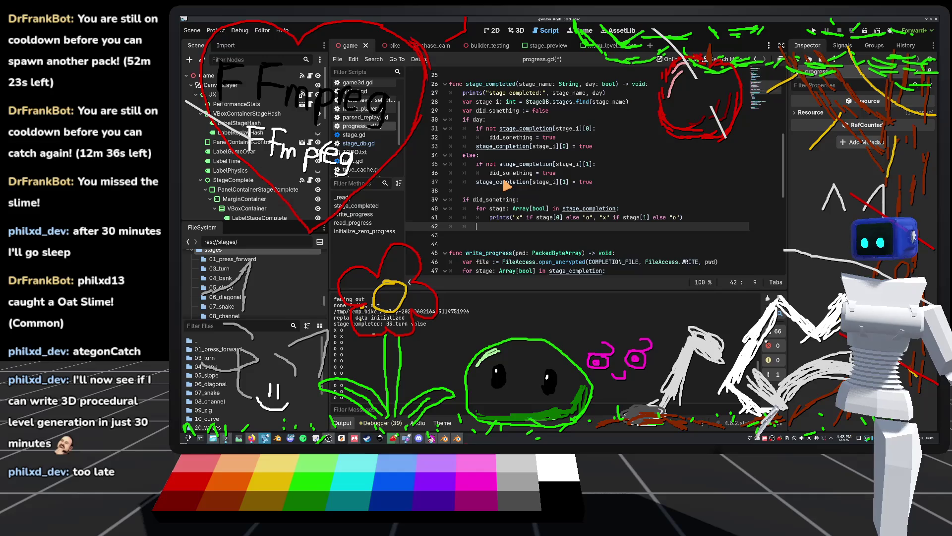
{"action": "key", "text": "ctrl+v"}
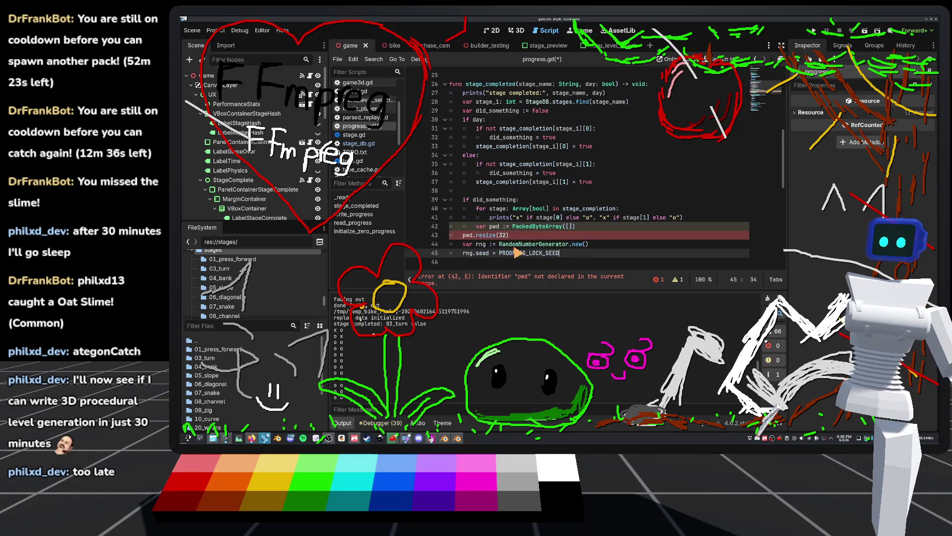
Fix the pasted indent and add write_progress(pwd) after the rng seed line, then run the game
{"action": "left_click", "coordinate": [478, 226]}
{"action": "key", "text": "BackSpace"}
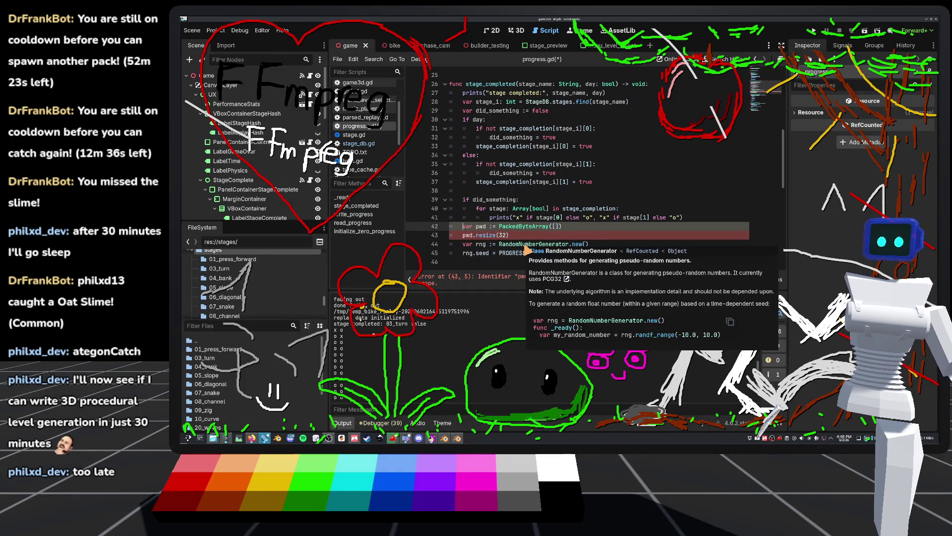
{"action": "left_click", "coordinate": [581, 255]}
{"action": "scroll", "coordinate": [595, 233], "scroll_direction": "down", "scroll_amount": 4}
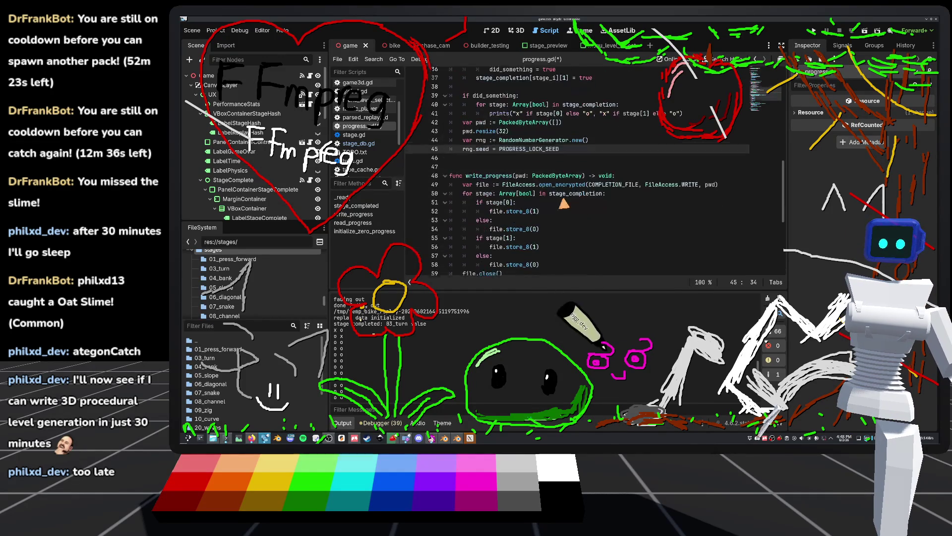
{"action": "key", "text": "Return"}
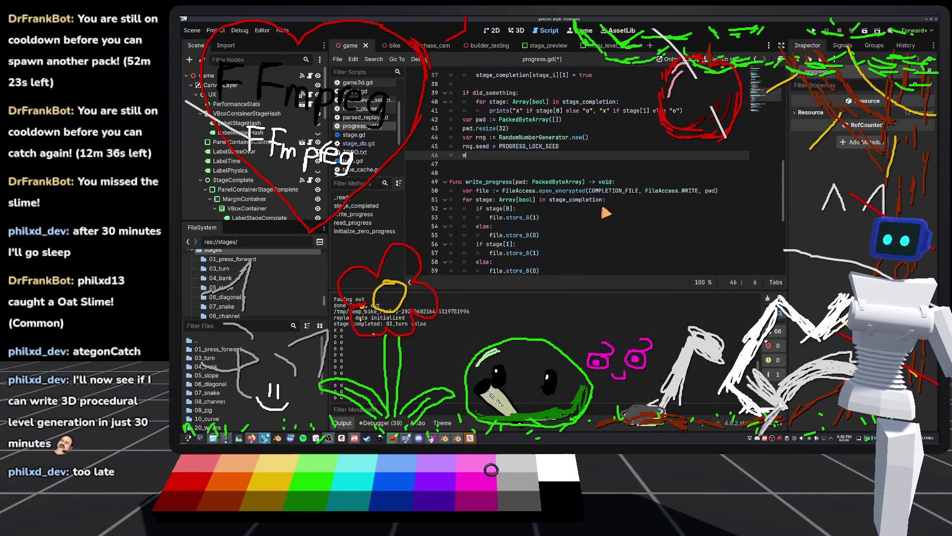
{"action": "type", "text": "write_pr"}
{"action": "key", "text": "Return"}
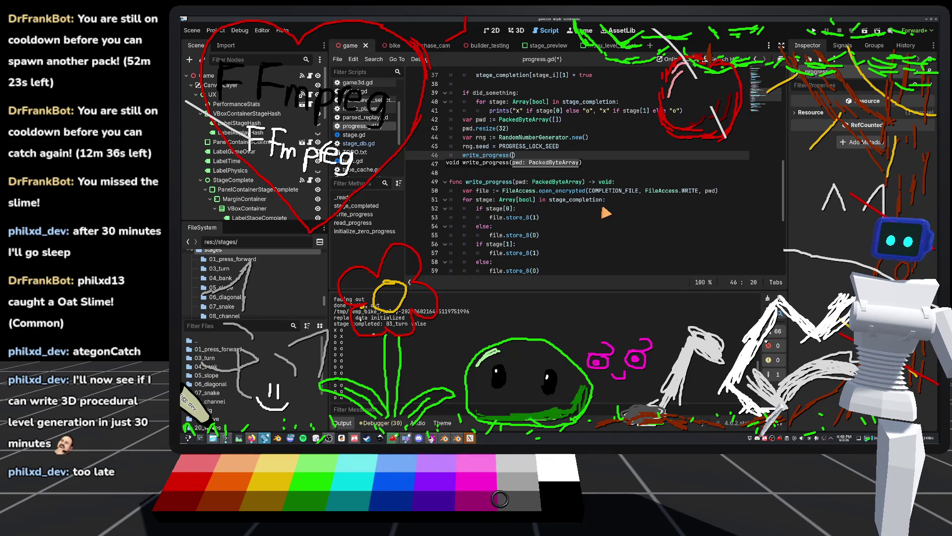
{"action": "type", "text": "pwd"}
{"action": "left_click", "coordinate": [588, 157]}
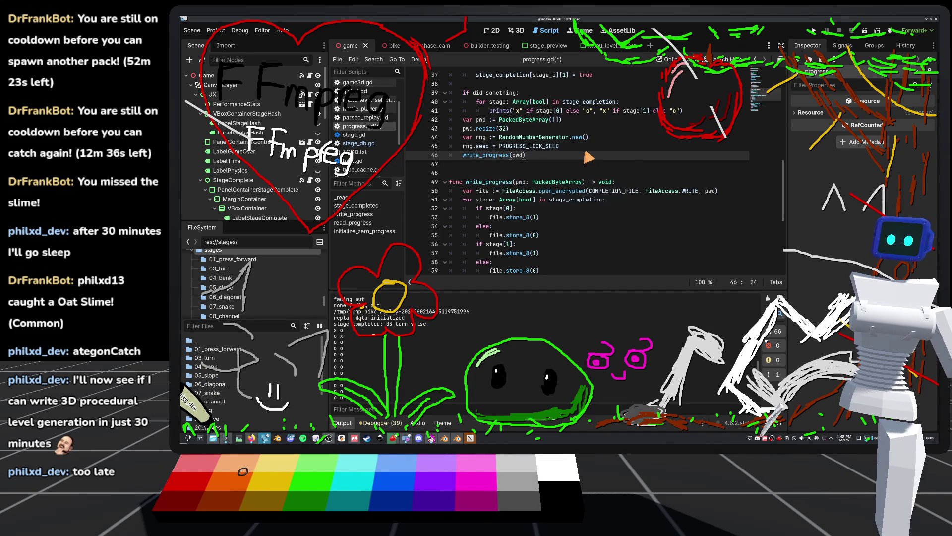
{"action": "scroll", "coordinate": [629, 165], "scroll_direction": "up", "scroll_amount": 2}
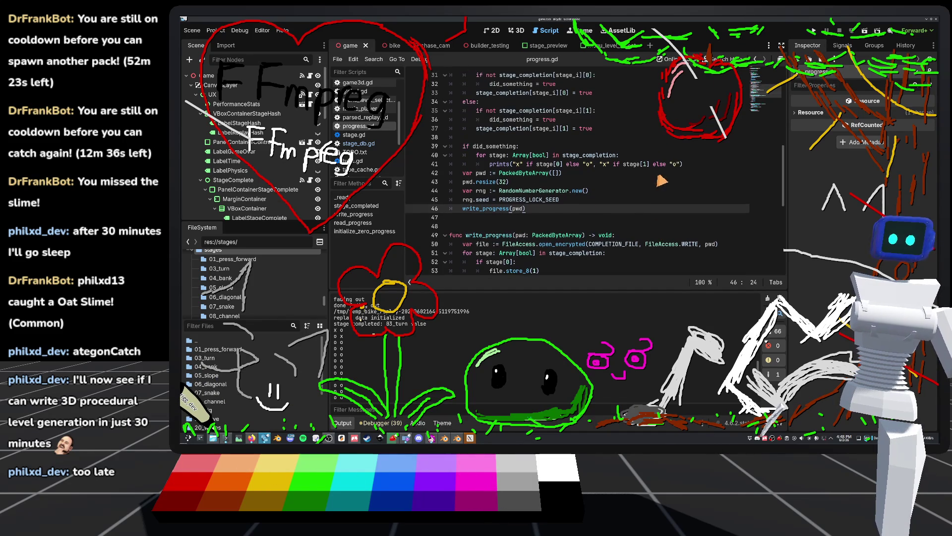
{"action": "left_click", "coordinate": [813, 30]}
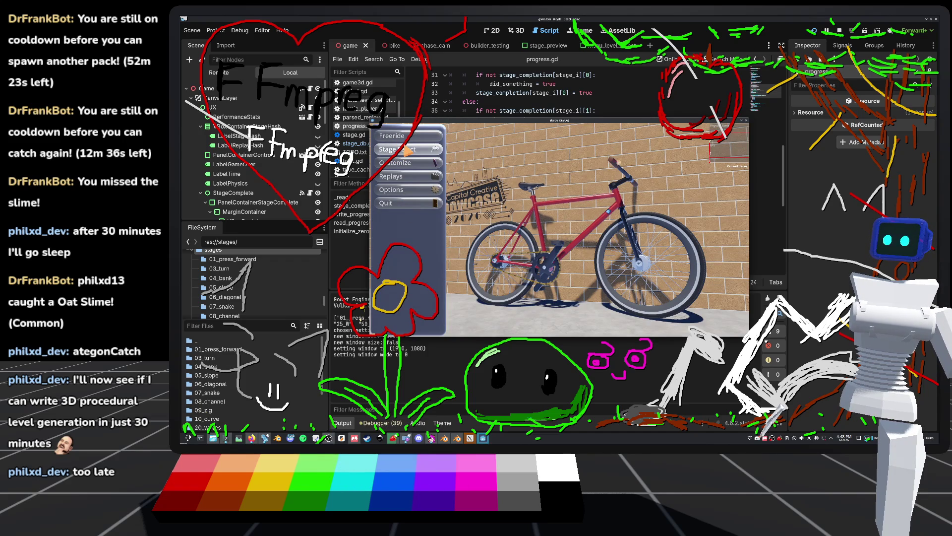
Play a stage from Stage Select, pause it, and close the game window
{"action": "left_click", "coordinate": [406, 150]}
{"action": "left_click", "coordinate": [677, 222]}
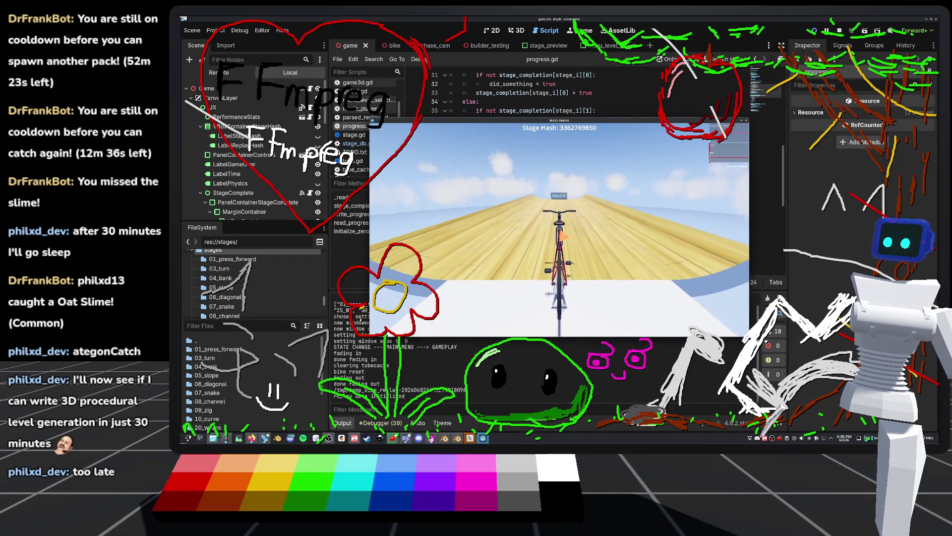
{"action": "key", "text": "w"}
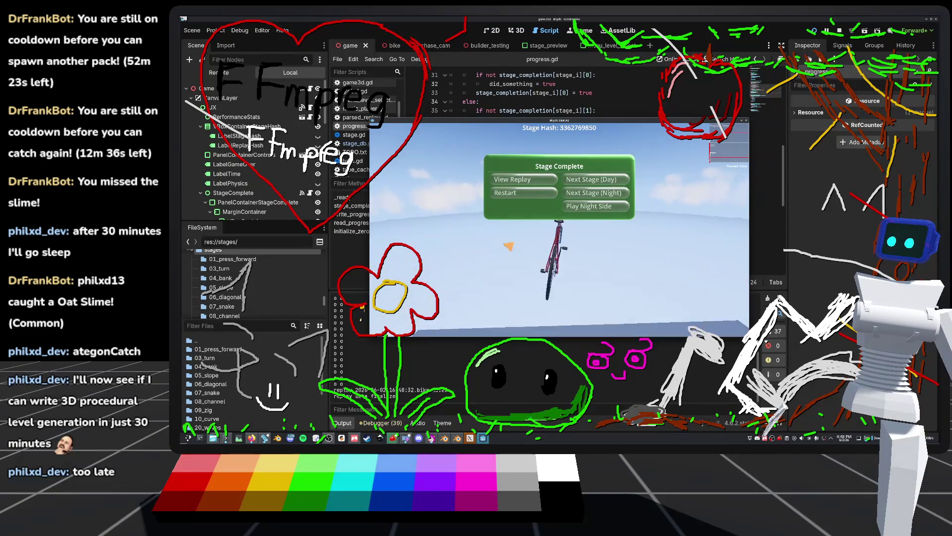
{"action": "key", "text": "Escape"}
{"action": "left_click", "coordinate": [402, 176]}
Remove the extra line after read_progress(pwd) in _ready, rerun the game, and view the halted script
{"action": "scroll", "coordinate": [494, 210], "scroll_direction": "up", "scroll_amount": 6}
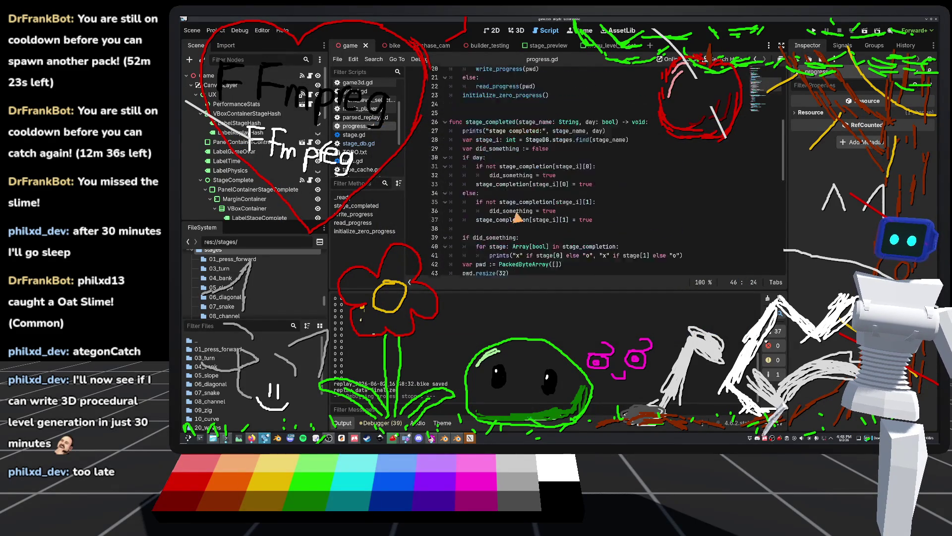
{"action": "left_click_drag", "start_coordinate": [551, 165], "coordinate": [444, 168]}
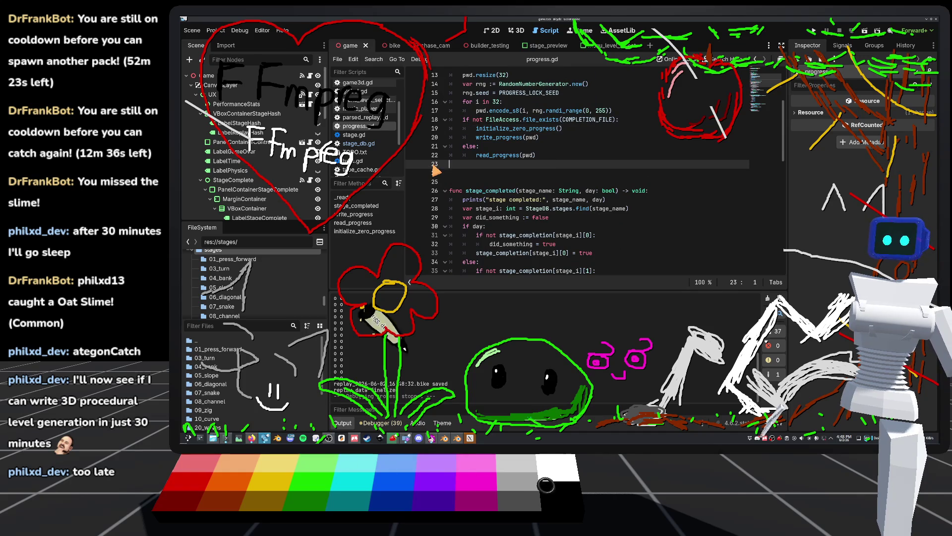
{"action": "key", "text": "BackSpace"}
{"action": "key", "text": "BackSpace"}
{"action": "left_click", "coordinate": [814, 31]}
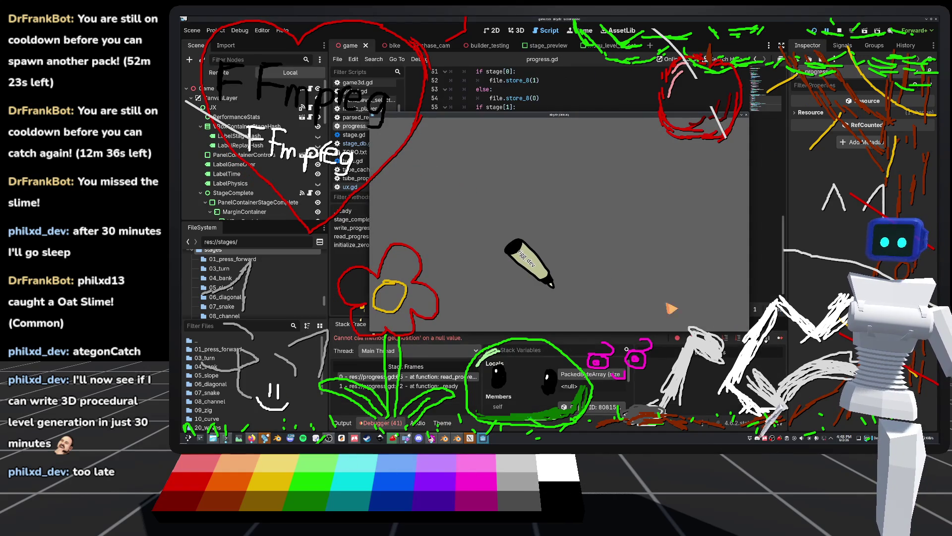
{"action": "left_click", "coordinate": [416, 346]}
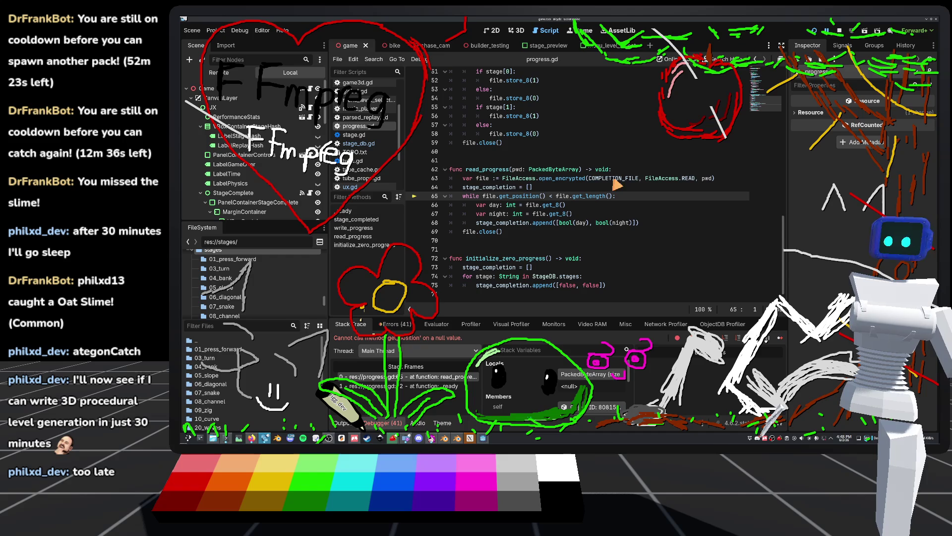
{"action": "left_click", "coordinate": [433, 387]}
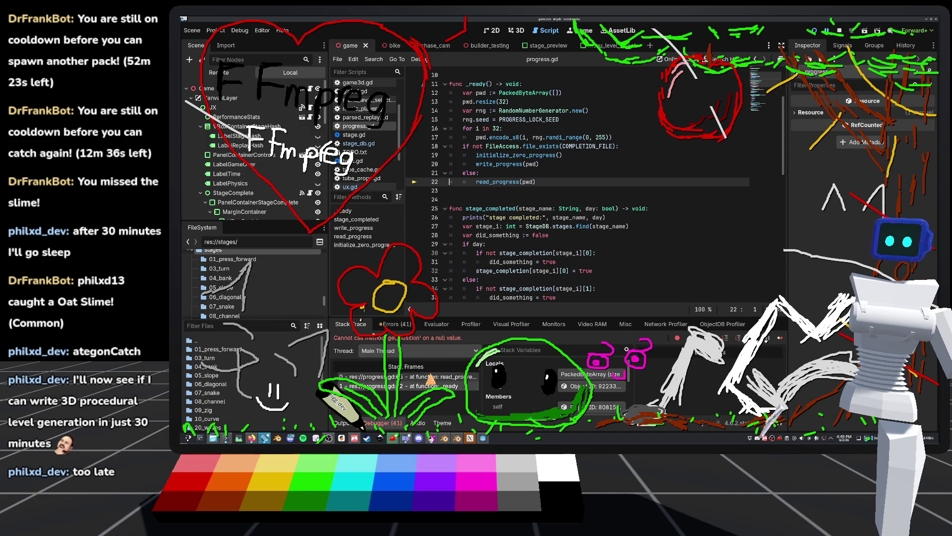
{"action": "mouse_move", "coordinate": [528, 188]}
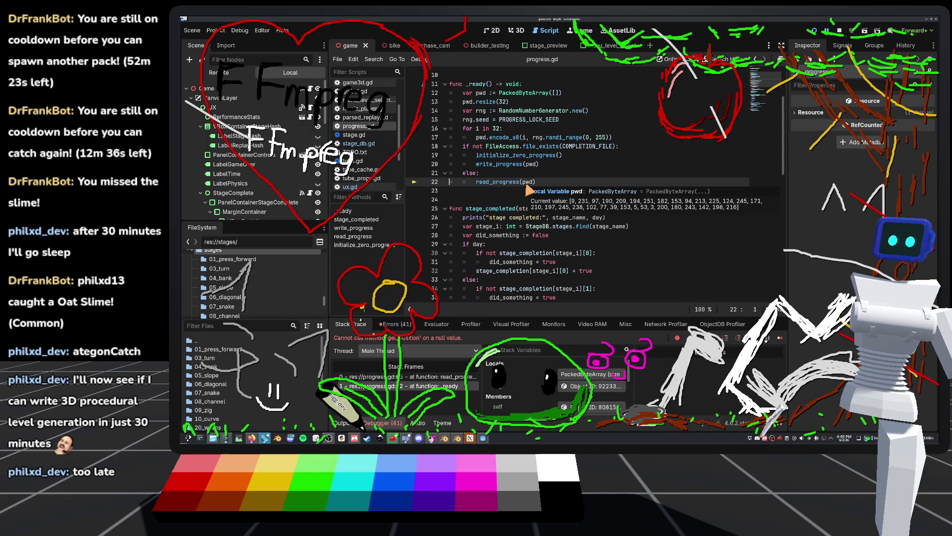
{"action": "left_click", "coordinate": [417, 377]}
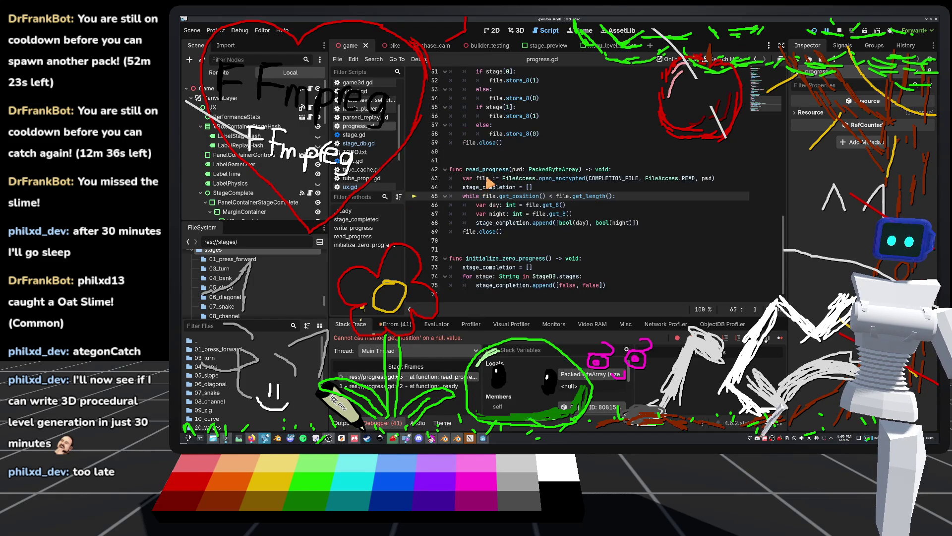
{"action": "mouse_move", "coordinate": [490, 183]}
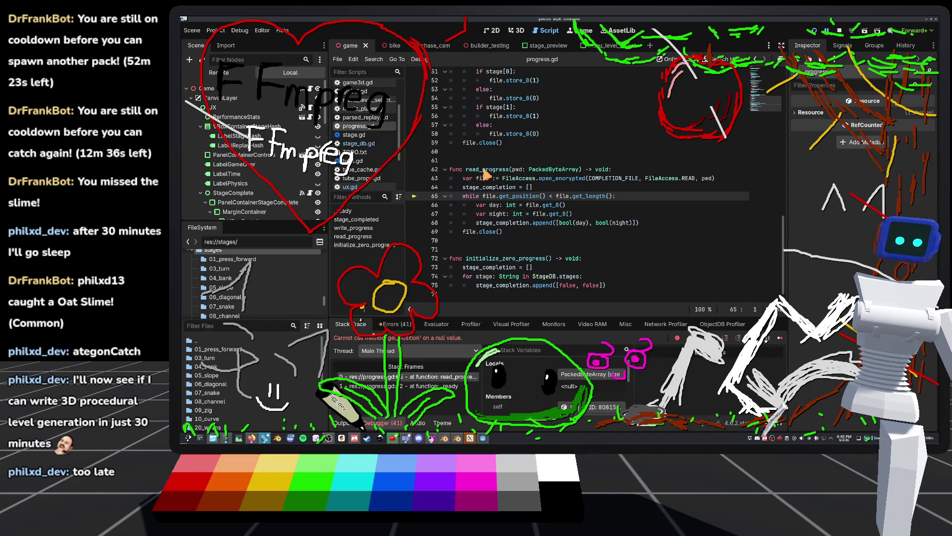
{"action": "mouse_move", "coordinate": [695, 181]}
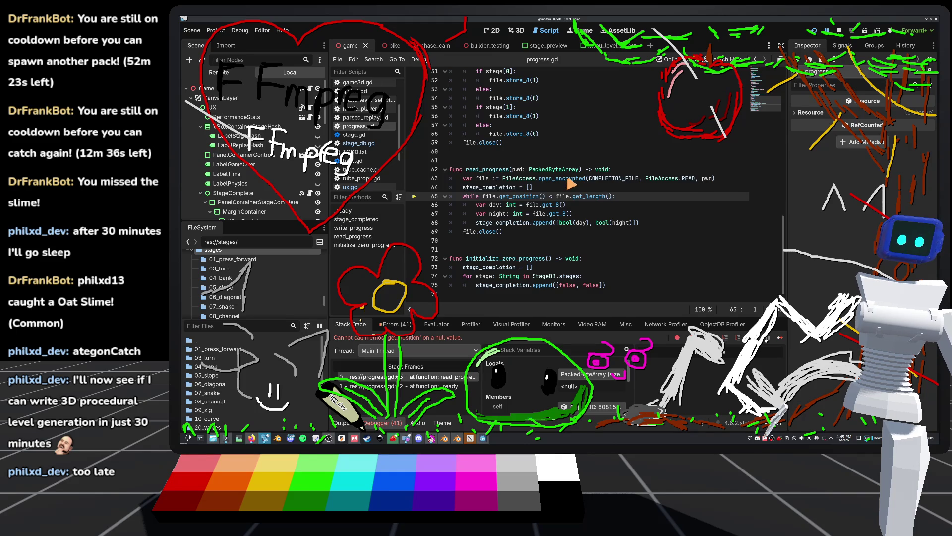
{"action": "mouse_move", "coordinate": [570, 182]}
{"action": "mouse_move", "coordinate": [625, 185]}
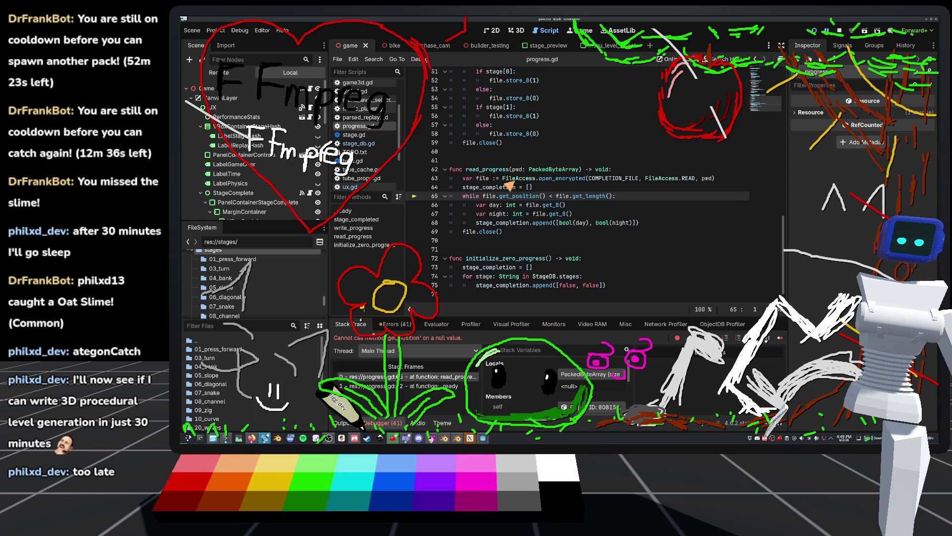
{"action": "left_click", "coordinate": [839, 31]}
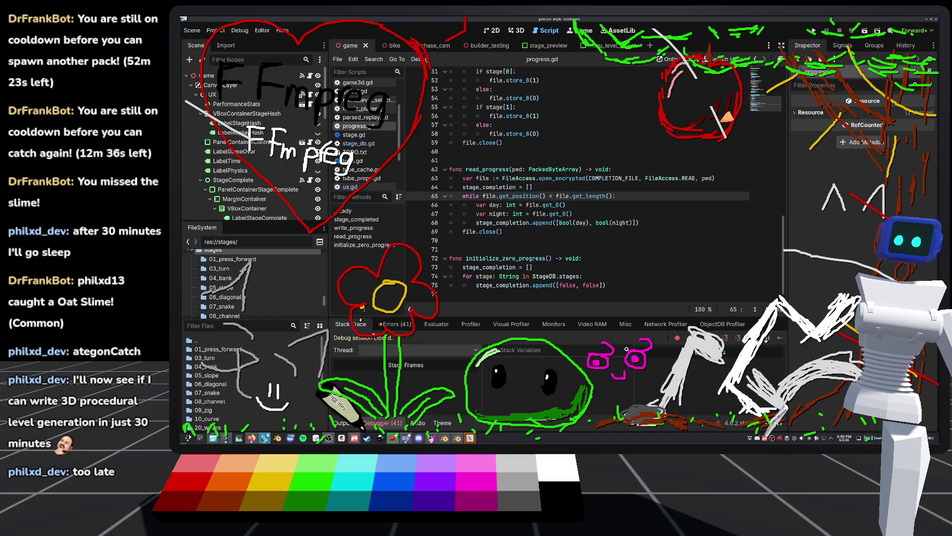
After the open_encrypted line, add 'if not file: print(FileAccess.get_open_error())' and rerun the game
{"action": "left_click", "coordinate": [727, 180]}
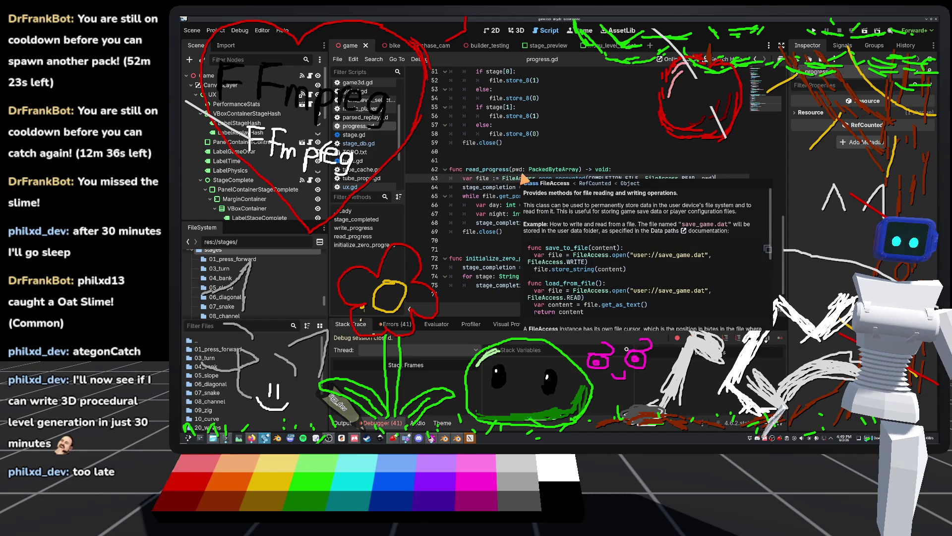
{"action": "key", "text": "Return"}
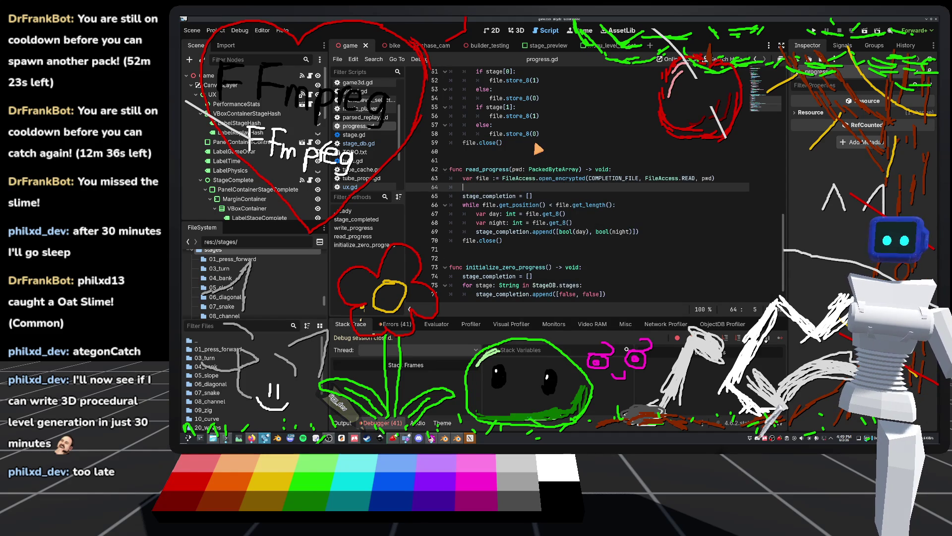
{"action": "type", "text": "print("}
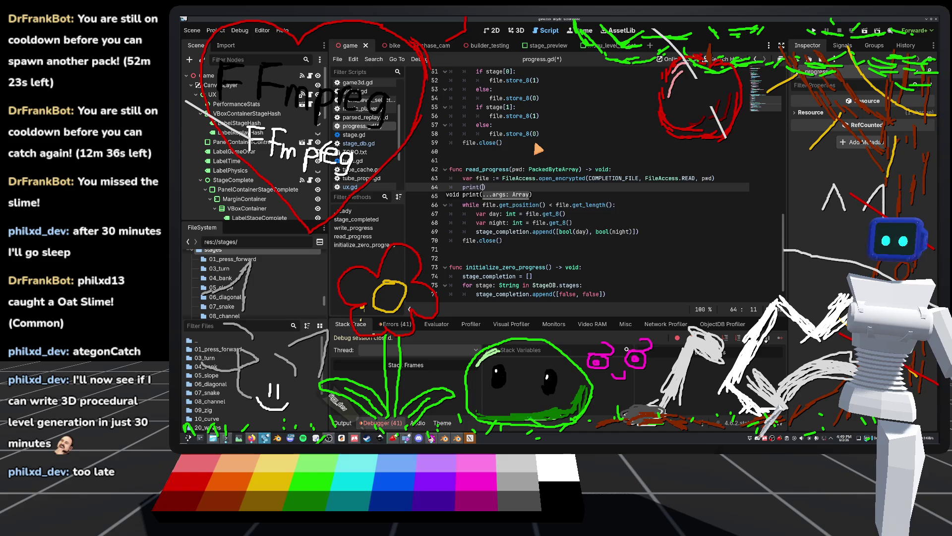
{"action": "type", "text": "f not file:"}
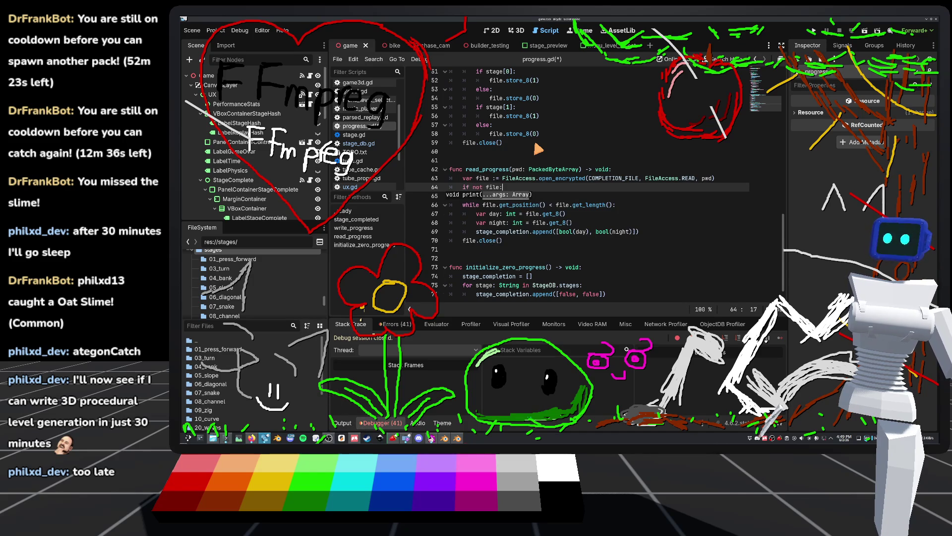
{"action": "key", "text": "Return"}
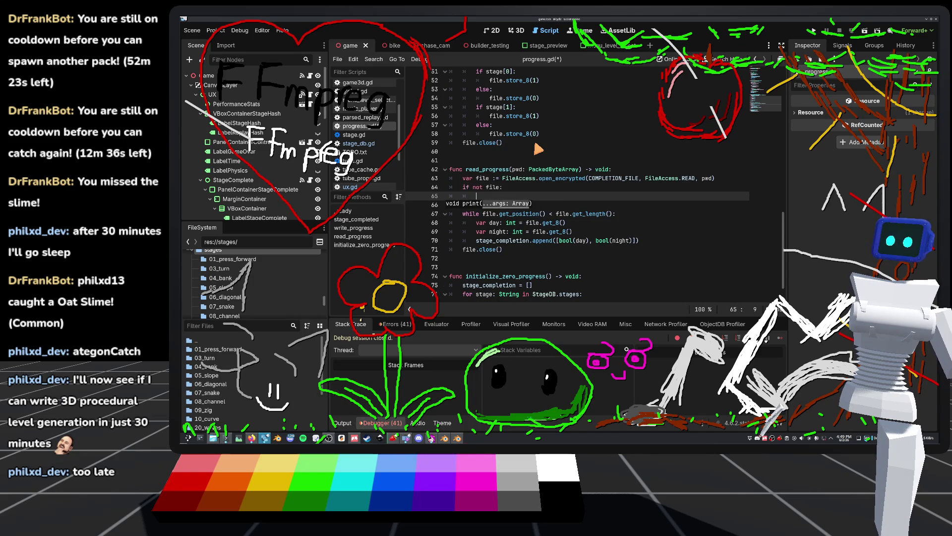
{"action": "type", "text": "print(F"}
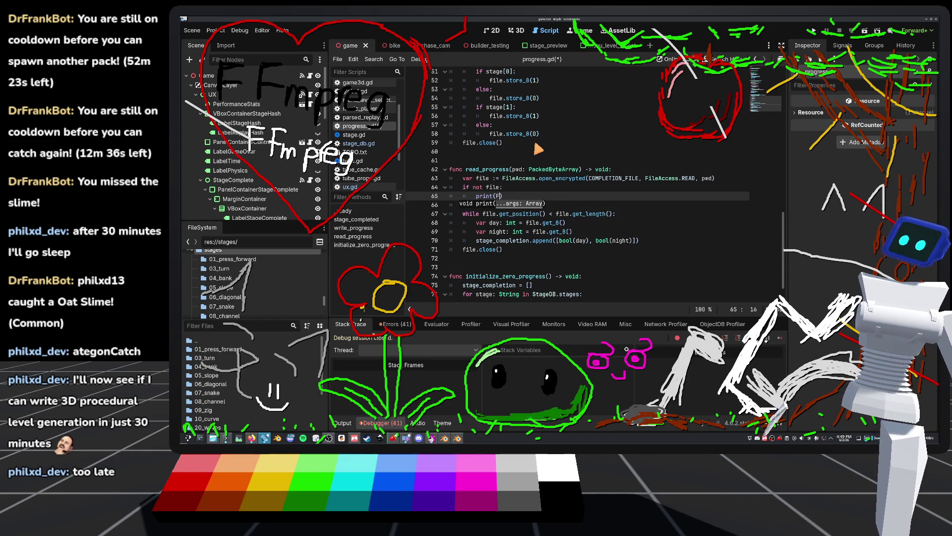
{"action": "key", "text": "BackSpace"}
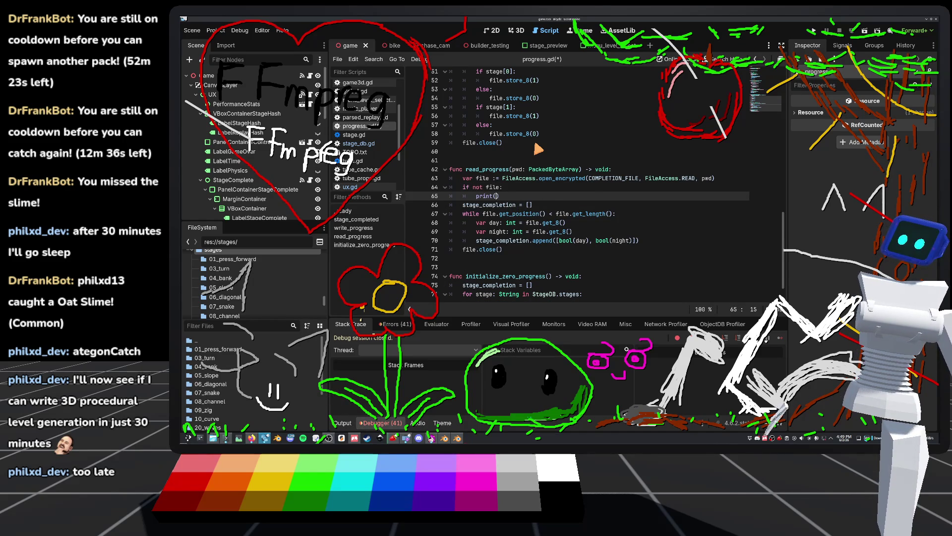
{"action": "type", "text": "FileAccess.get_"}
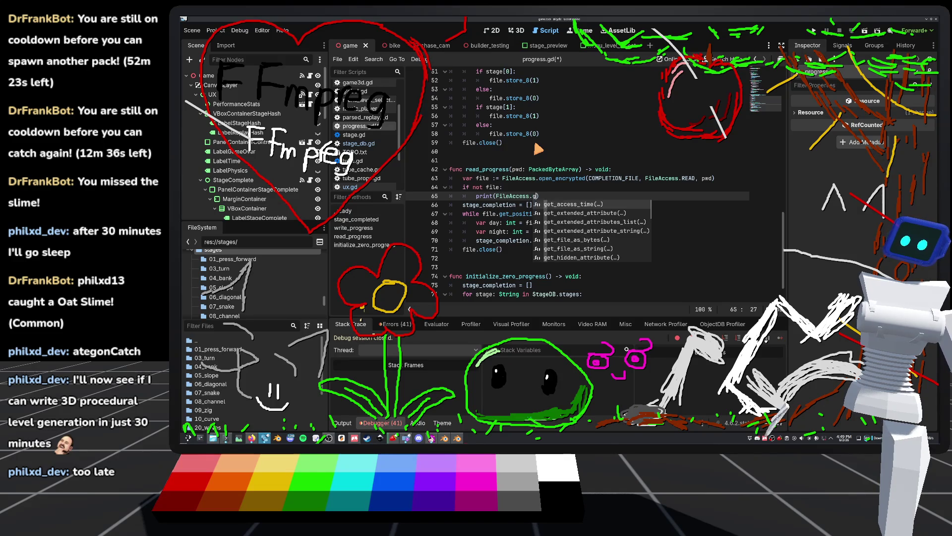
{"action": "type", "text": "op"}
{"action": "key", "text": "Return"}
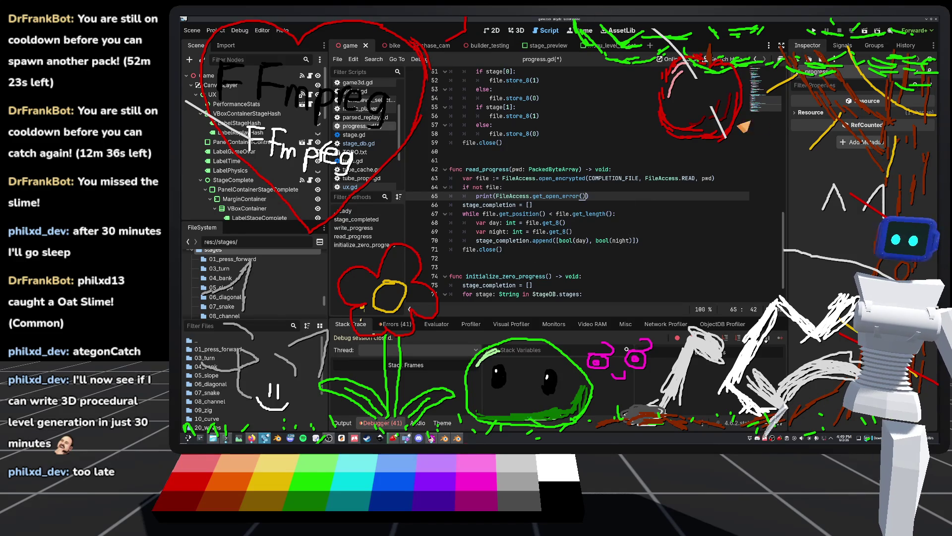
{"action": "left_click", "coordinate": [814, 31]}
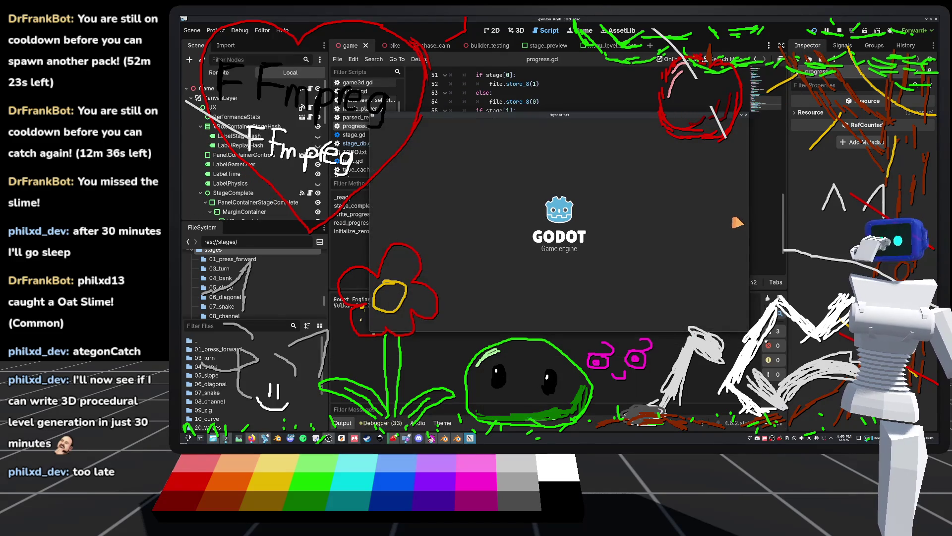
Close the game, look up get_open_error and the Error codes (16 = ERR_FILE_CORRUPT), stop, and reopen progress.gd
{"action": "key", "text": "F8"}
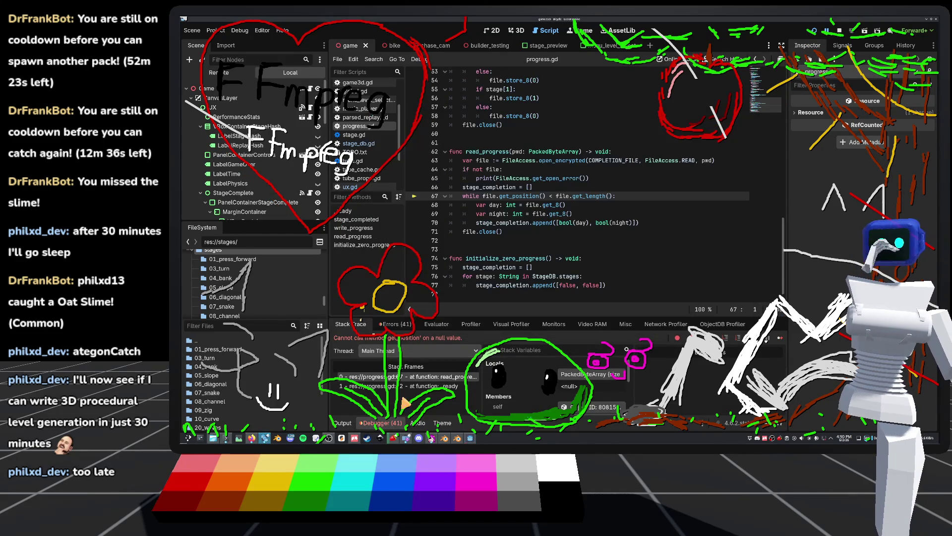
{"action": "left_click", "coordinate": [343, 423]}
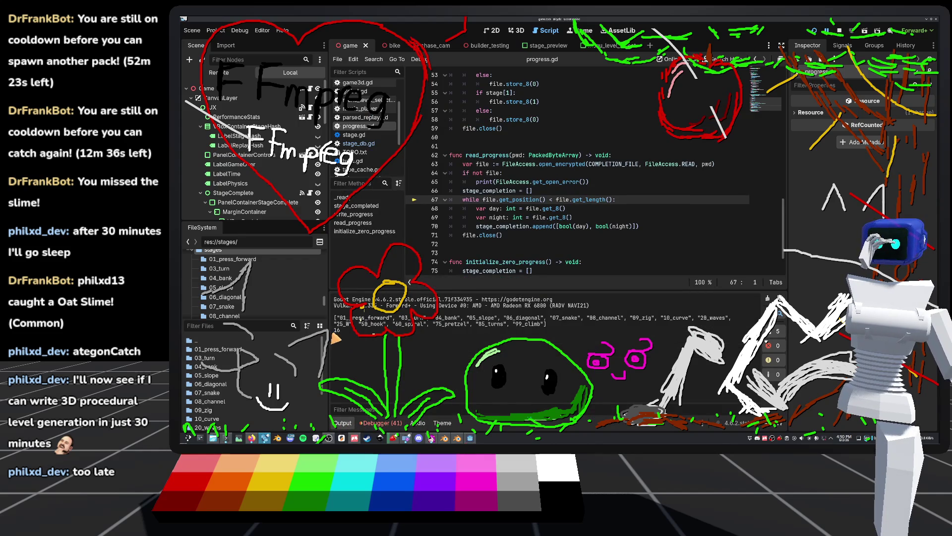
{"action": "left_click", "coordinate": [568, 183], "text": "ctrl"}
{"action": "left_click", "coordinate": [430, 82]}
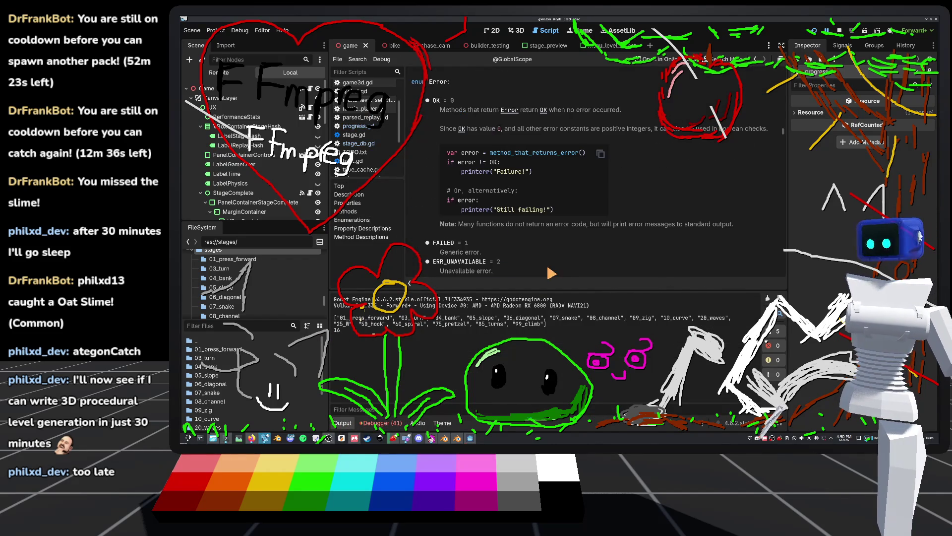
{"action": "scroll", "coordinate": [456, 169], "scroll_direction": "down", "scroll_amount": 5}
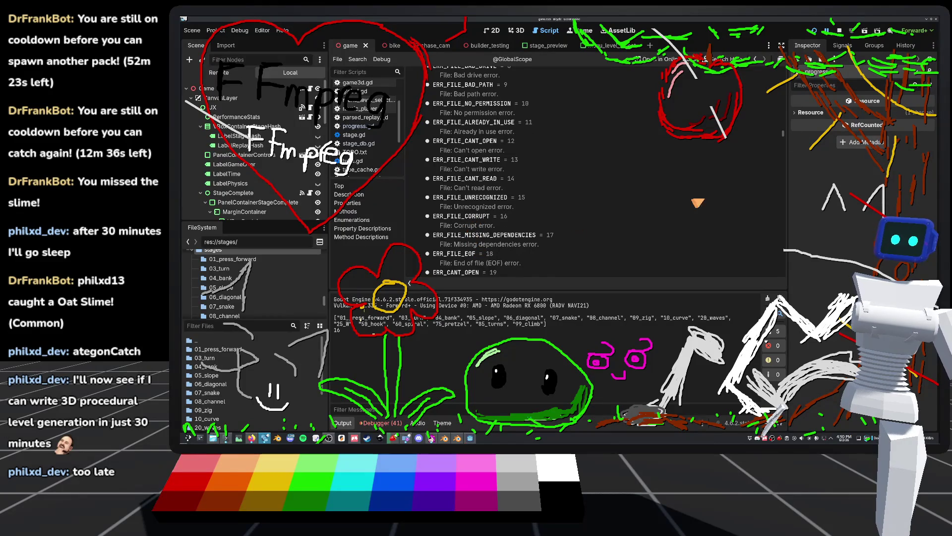
{"action": "left_click", "coordinate": [845, 31]}
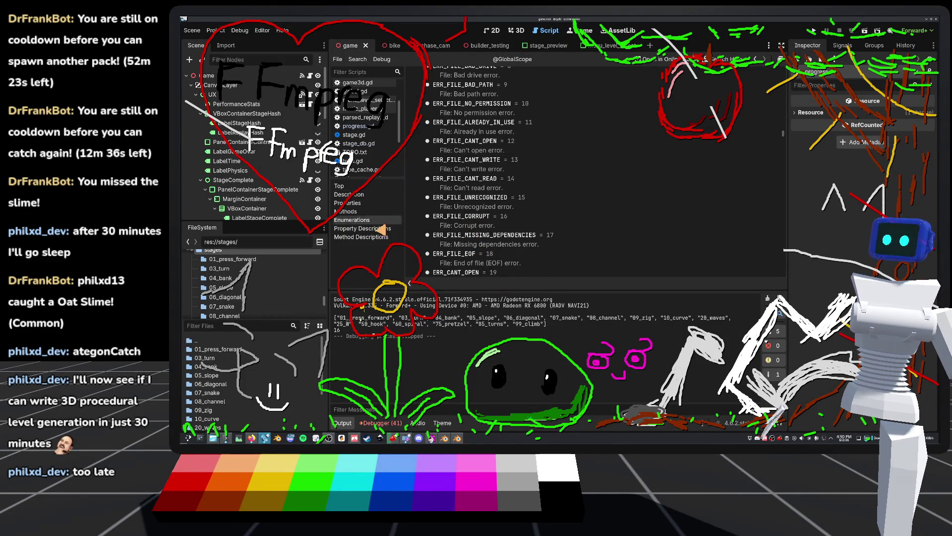
{"action": "left_click", "coordinate": [355, 125]}
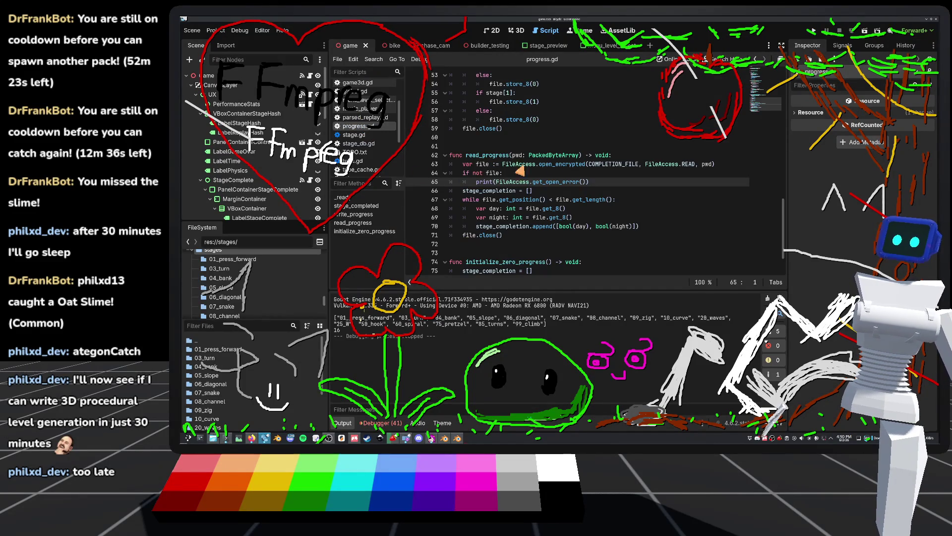
Indent the key-building and write_progress lines under the if did_something block
{"action": "scroll", "coordinate": [496, 198], "scroll_direction": "up", "scroll_amount": 5}
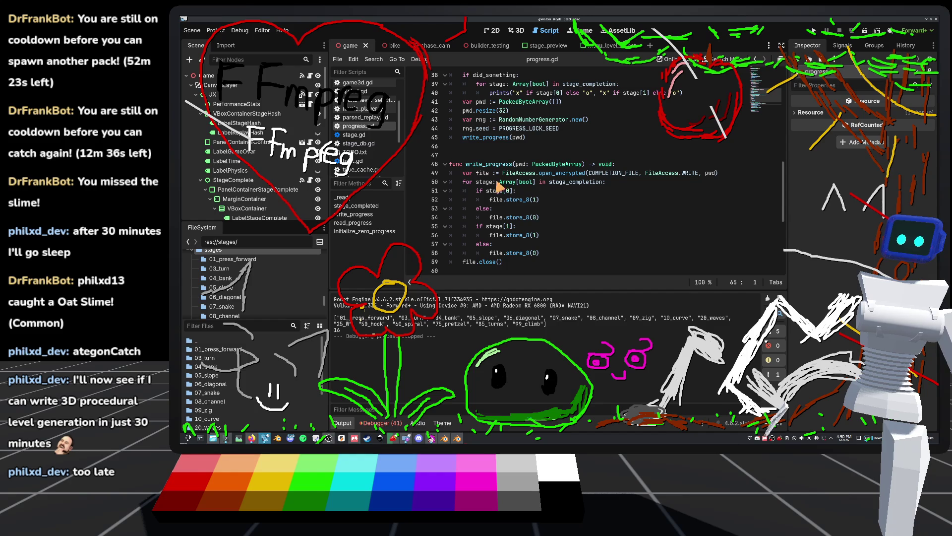
{"action": "double_click", "coordinate": [576, 181]}
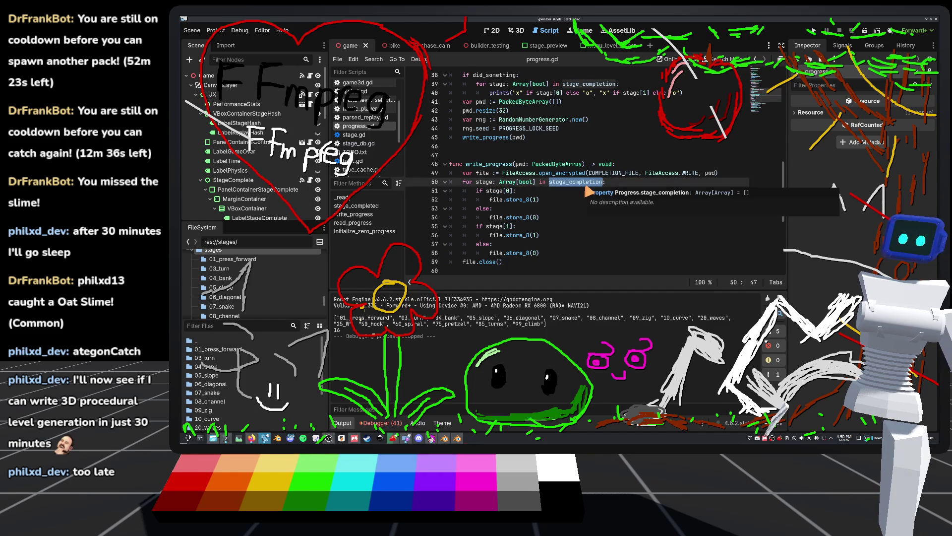
{"action": "scroll", "coordinate": [560, 196], "scroll_direction": "up", "scroll_amount": 3}
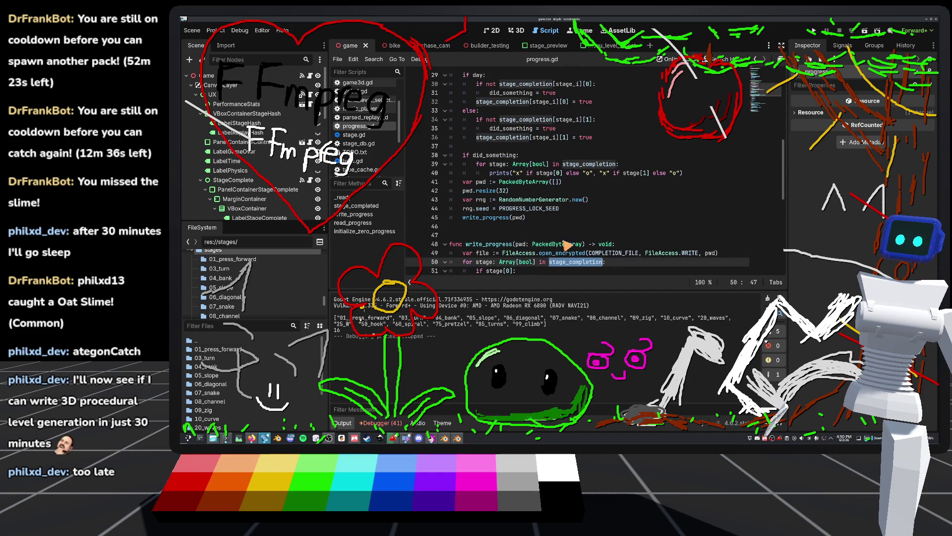
{"action": "left_click", "coordinate": [464, 219]}
{"action": "mouse_move", "coordinate": [600, 258]}
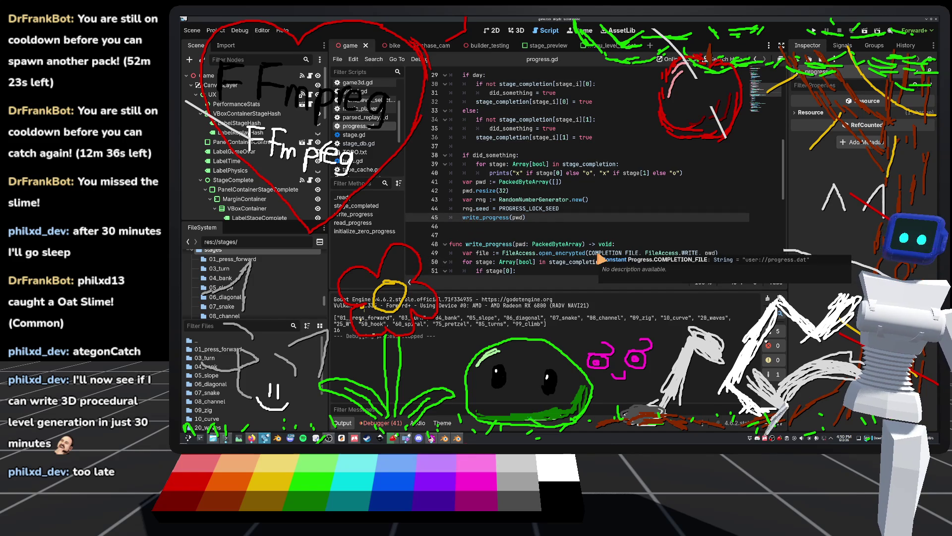
{"action": "left_click_drag", "start_coordinate": [543, 218], "coordinate": [541, 178]}
{"action": "key", "text": "Tab"}
Copy the 32-byte encode_s8 key-filling loop from _ready and paste it after rng.seed in stage_completed
{"action": "left_click", "coordinate": [546, 146]}
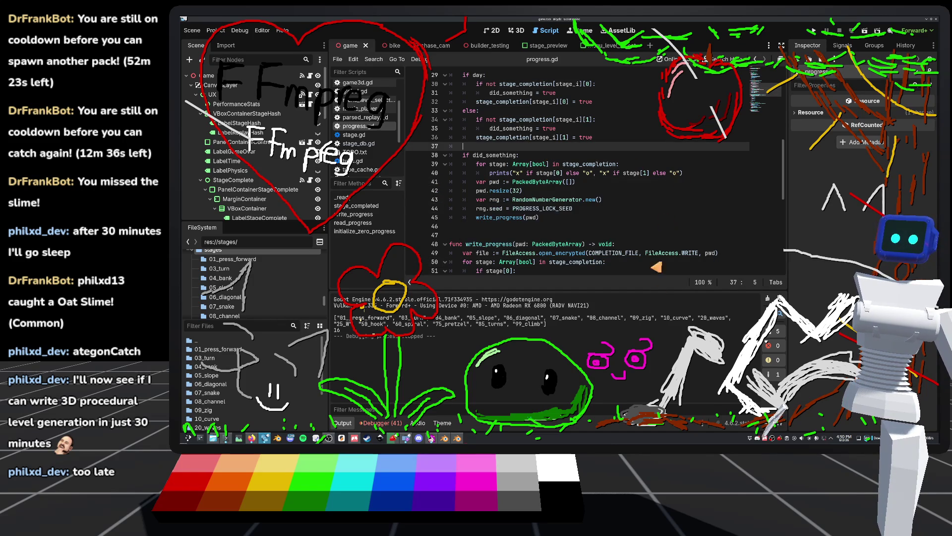
{"action": "scroll", "coordinate": [598, 220], "scroll_direction": "down", "scroll_amount": 1}
{"action": "scroll", "coordinate": [598, 220], "scroll_direction": "down", "scroll_amount": 2}
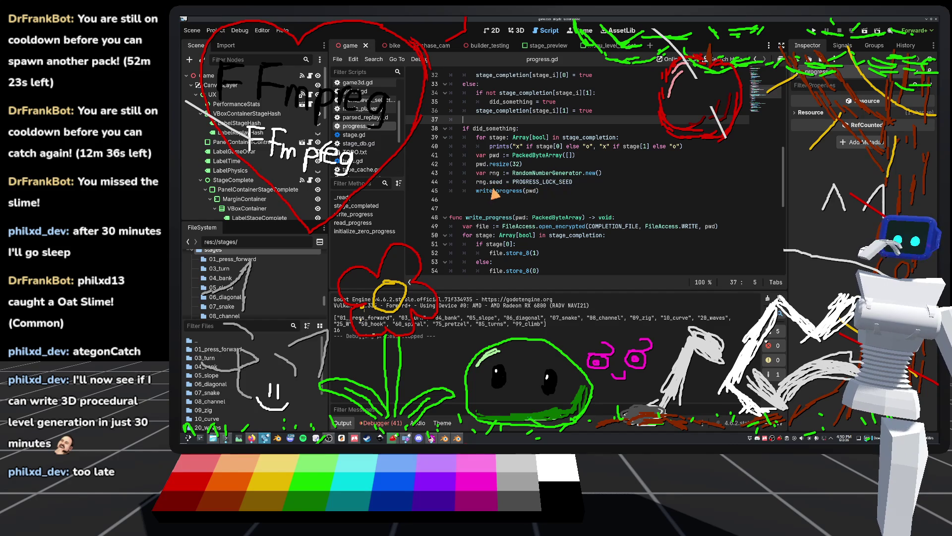
{"action": "mouse_move", "coordinate": [513, 196]}
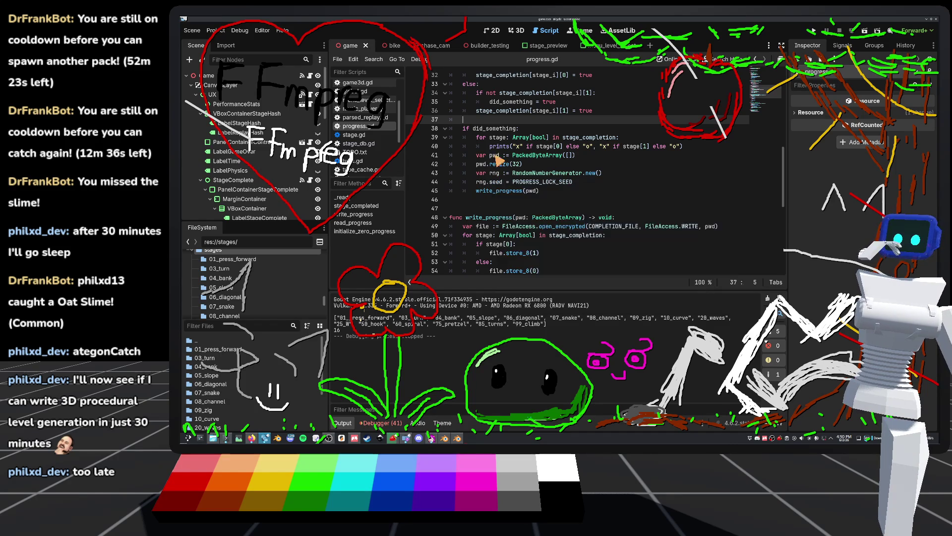
{"action": "scroll", "coordinate": [496, 171], "scroll_direction": "up", "scroll_amount": 5}
{"action": "scroll", "coordinate": [495, 155], "scroll_direction": "up", "scroll_amount": 3}
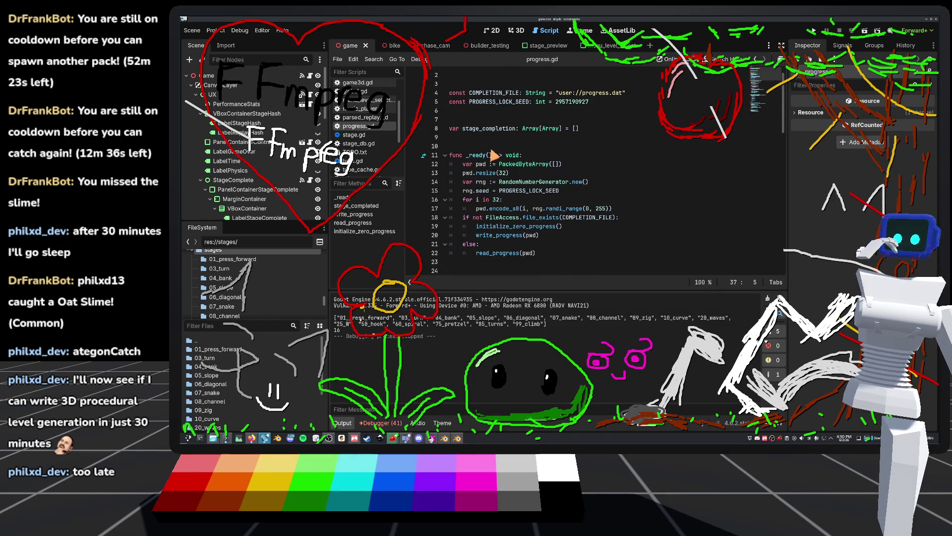
{"action": "left_click_drag", "start_coordinate": [537, 208], "coordinate": [463, 204]}
{"action": "scroll", "coordinate": [578, 219], "scroll_direction": "down", "scroll_amount": 10}
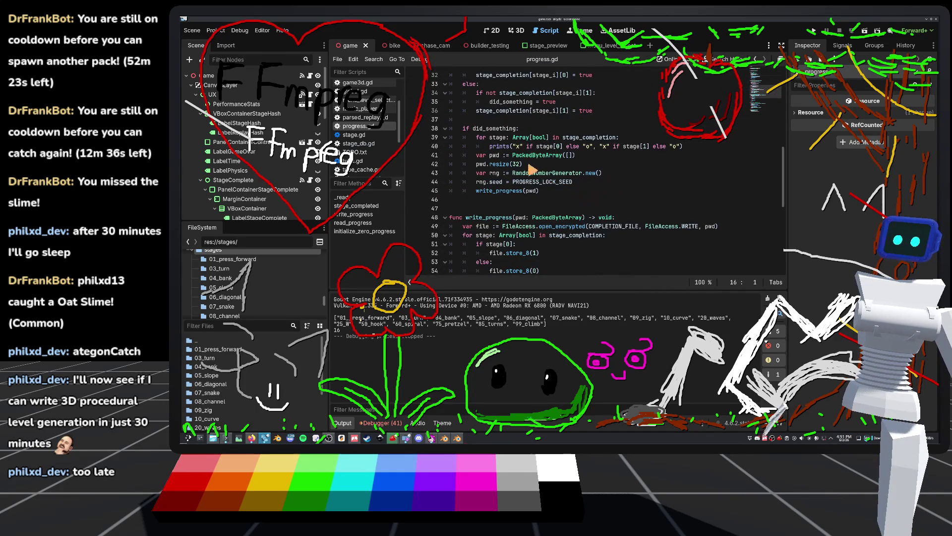
{"action": "left_click", "coordinate": [591, 184]}
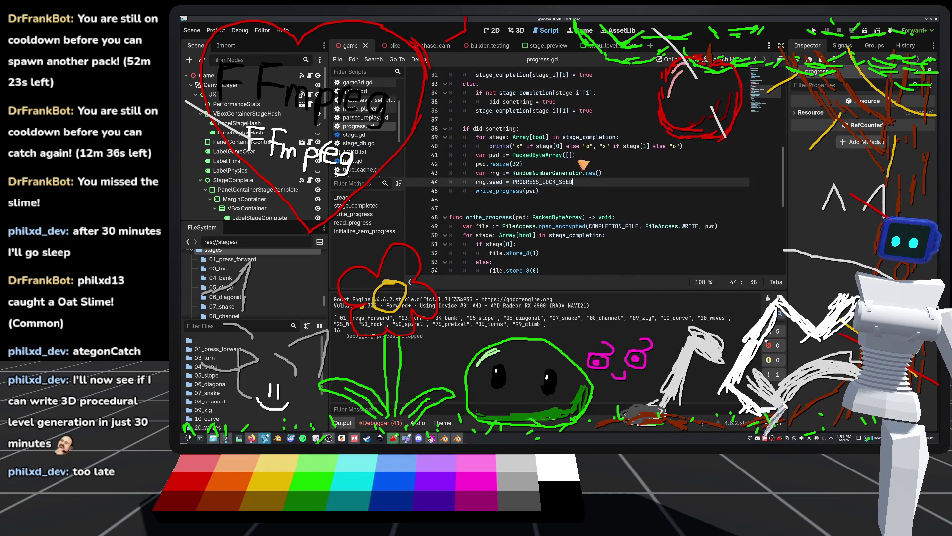
{"action": "type", "text": "for i in 32: pwd.encode_s8(i, rng.randi_range(0, 255))"}
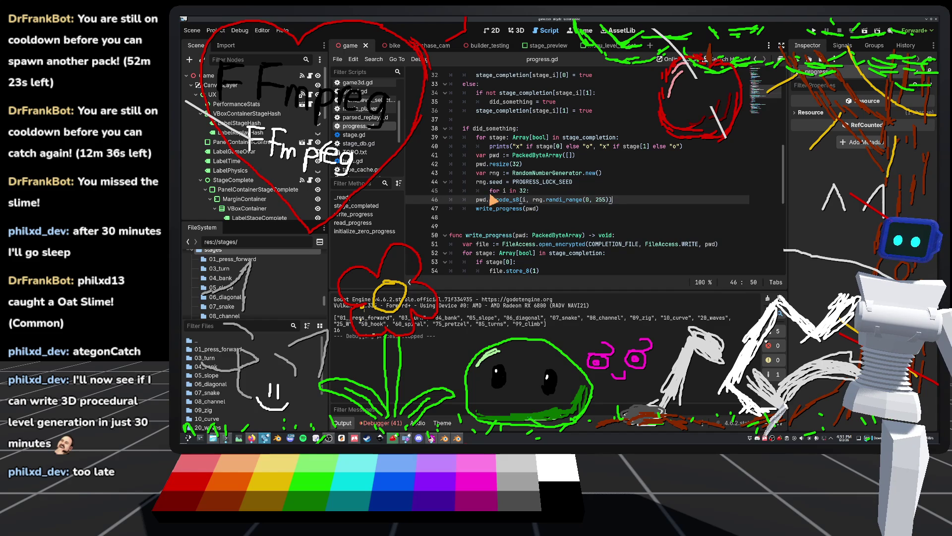
Fix the pasted loop's indentation and save progress.gd
{"action": "key", "text": "Up"}
{"action": "key", "text": "shift+Tab"}
{"action": "key", "text": "Down"}
{"action": "key", "text": "Home"}
{"action": "key", "text": "Tab"}
{"action": "key", "text": "Down"}
{"action": "key", "text": "Down"}
{"action": "key", "text": "Down"}
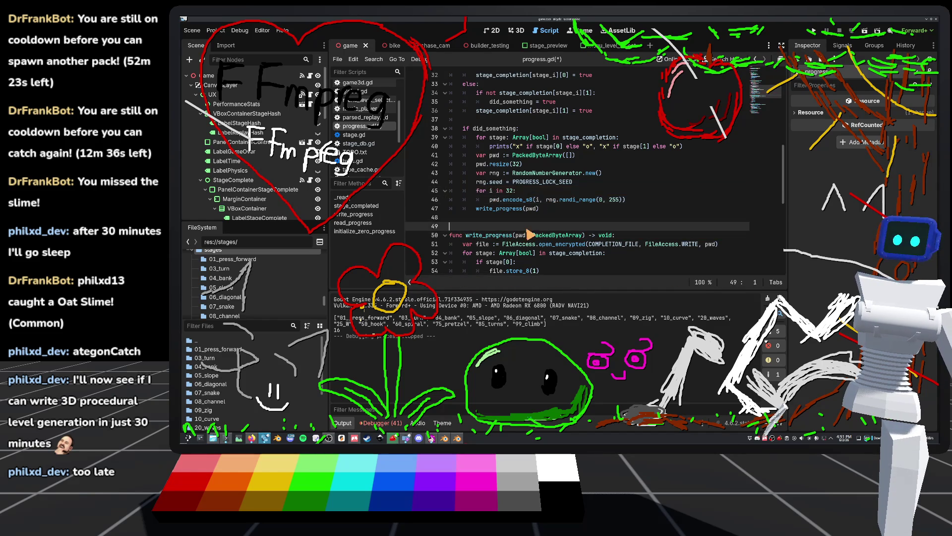
{"action": "key", "text": "ctrl+s"}
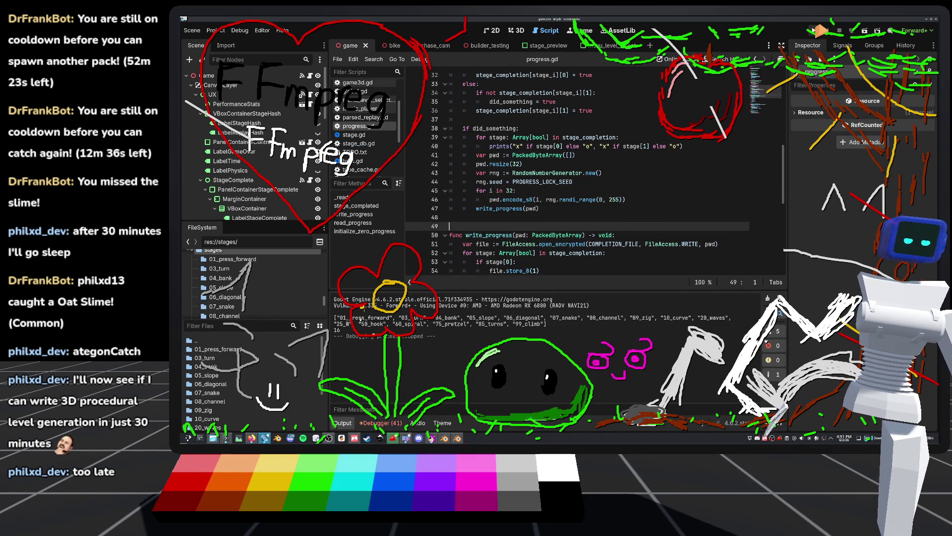
{"action": "scroll", "coordinate": [538, 173], "scroll_direction": "up", "scroll_amount": 9}
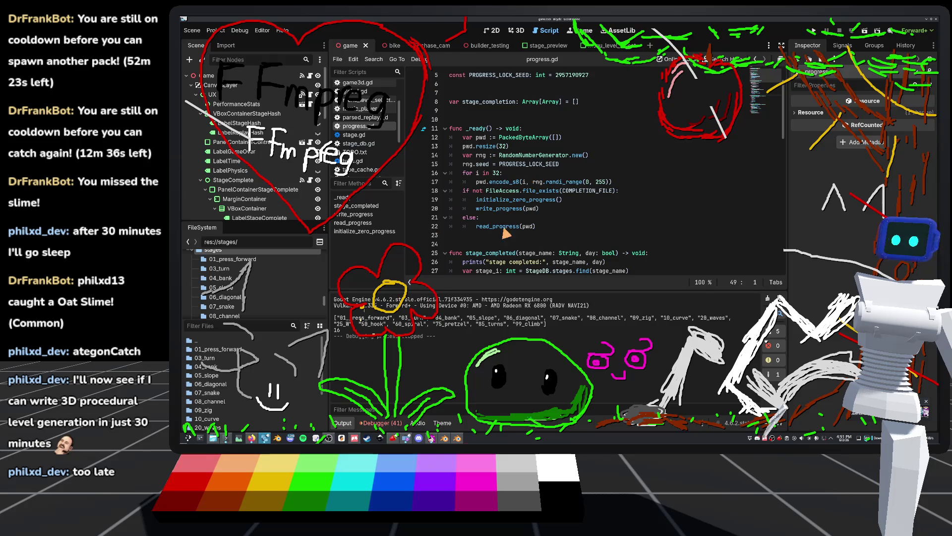
Open the Editor Data Folder from Godot's Editor menu in the file manager
{"action": "left_click", "coordinate": [226, 438]}
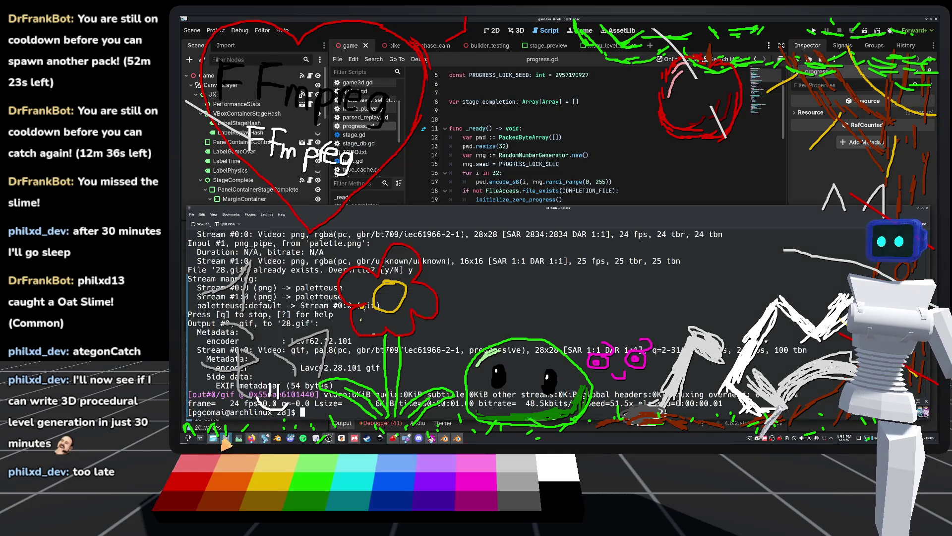
{"action": "left_click", "coordinate": [213, 438]}
{"action": "left_click", "coordinate": [496, 120]}
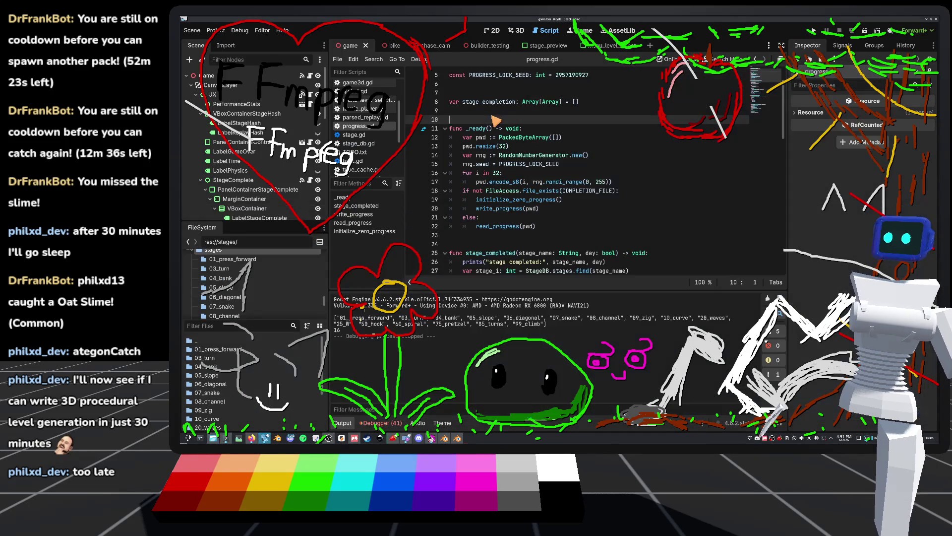
{"action": "left_click", "coordinate": [259, 30]}
{"action": "left_click", "coordinate": [259, 30]}
{"action": "left_click", "coordinate": [259, 31]}
{"action": "left_click", "coordinate": [285, 108]}
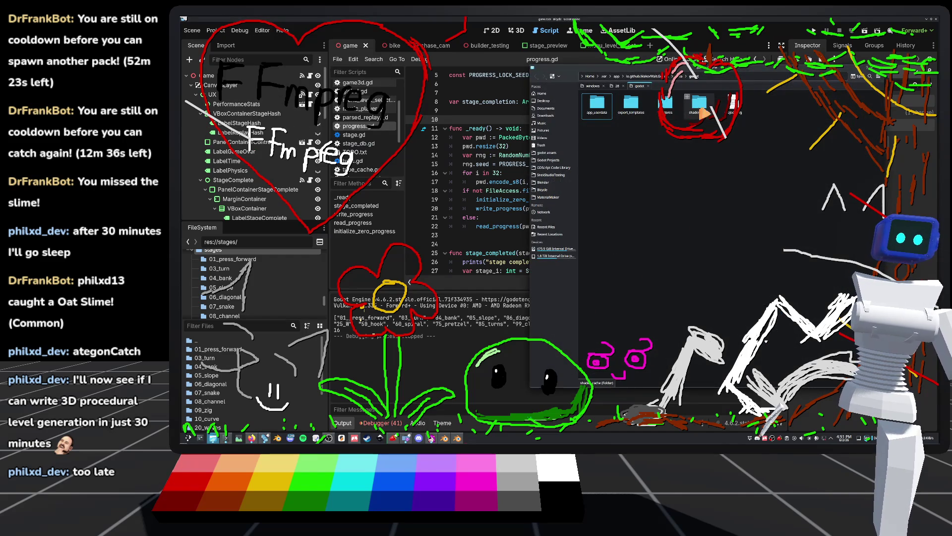
Browse to app_userdata/Bicycle and move progress.dat to the trash, then return to Godot
{"action": "double_click", "coordinate": [601, 108]}
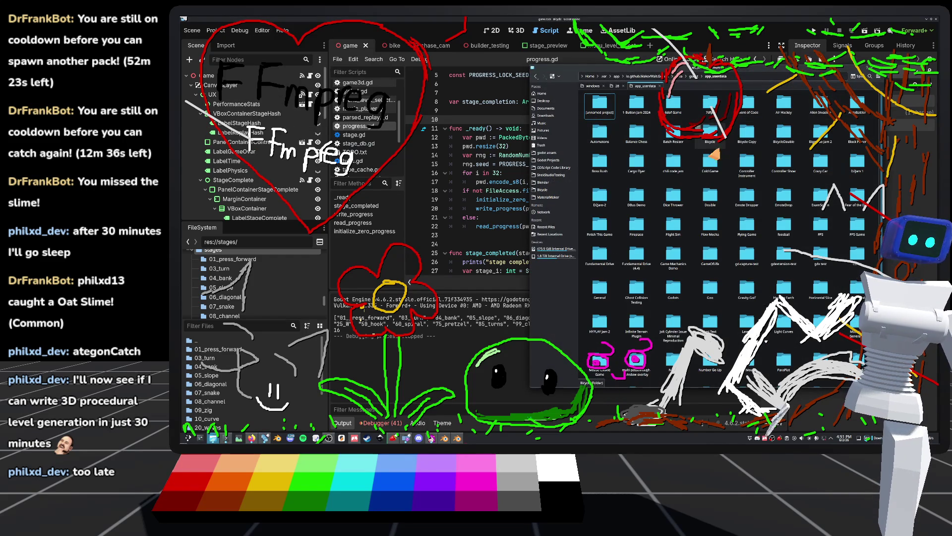
{"action": "double_click", "coordinate": [710, 139]}
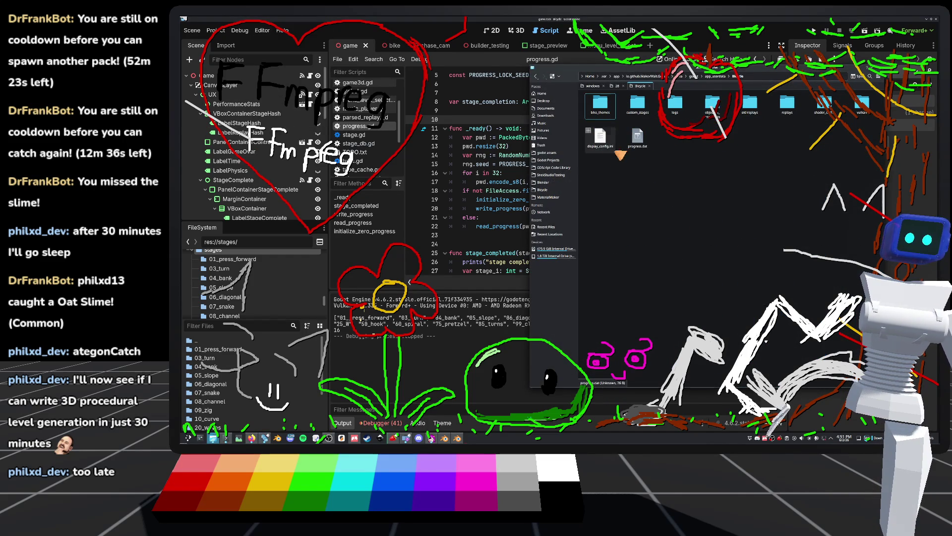
{"action": "right_click", "coordinate": [639, 141]}
{"action": "left_click", "coordinate": [663, 199]}
{"action": "left_click", "coordinate": [793, 69]}
{"action": "left_click", "coordinate": [814, 32]}
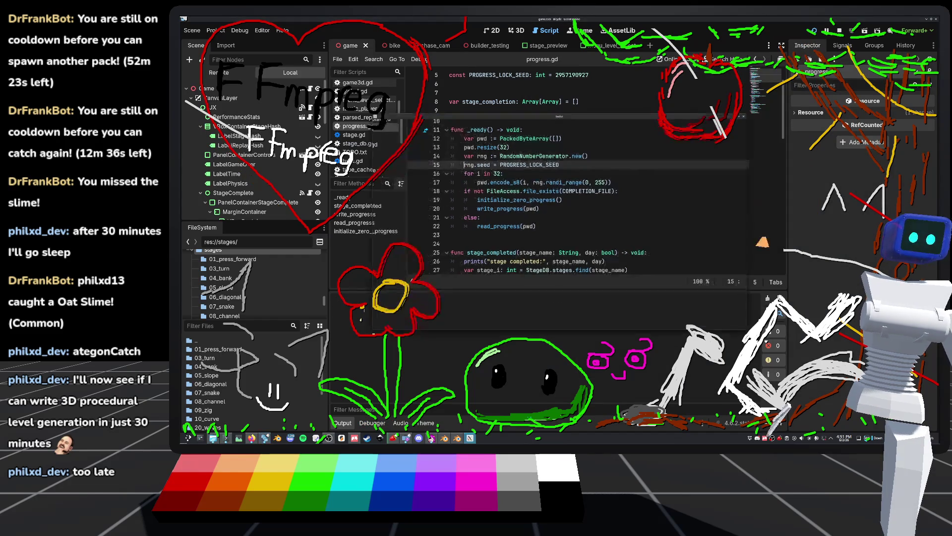
Play 01_press_forward on the day side to the finish, then stop the game
{"action": "left_click", "coordinate": [404, 150]}
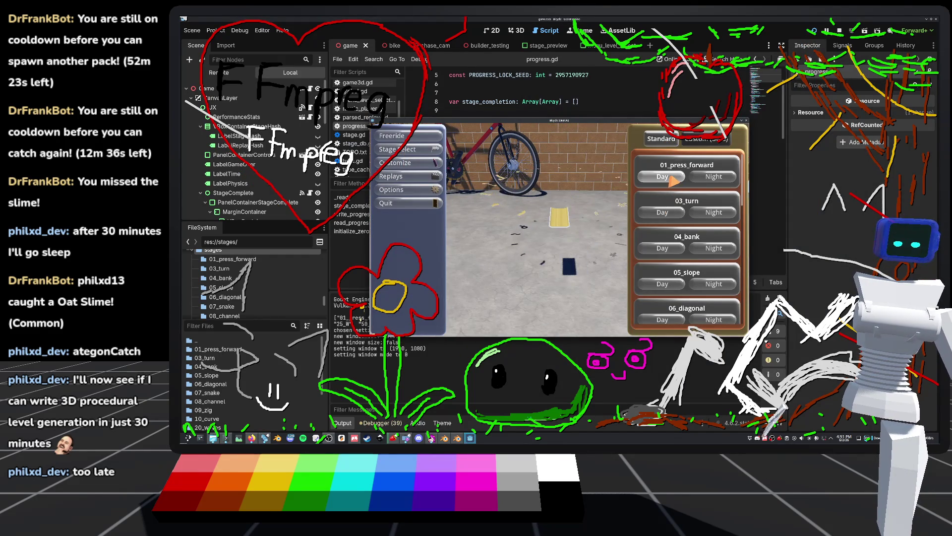
{"action": "left_click", "coordinate": [670, 178]}
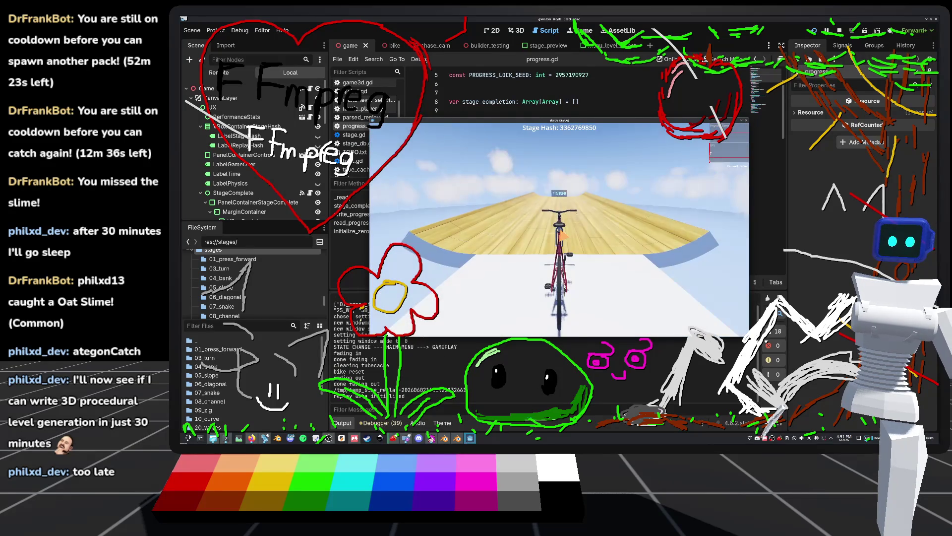
{"action": "key", "text": "w"}
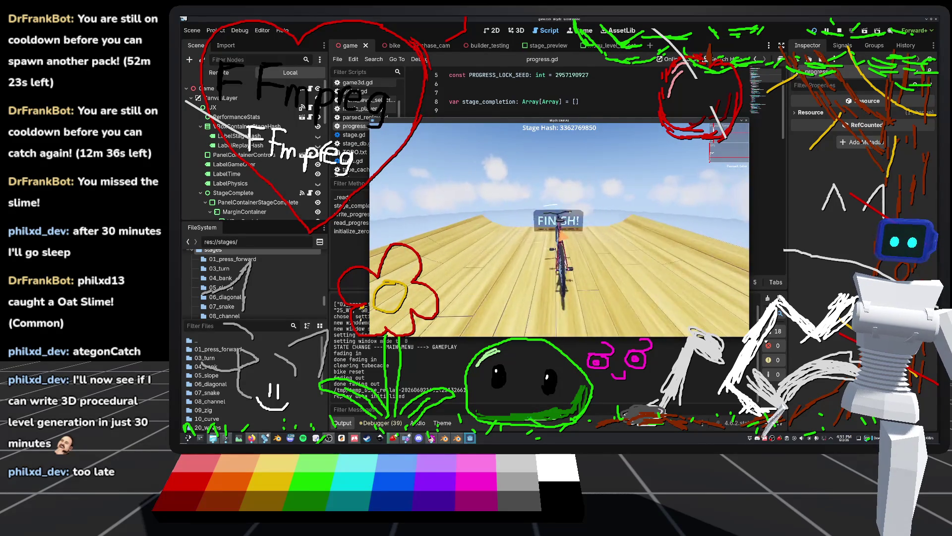
{"action": "key", "text": "Escape"}
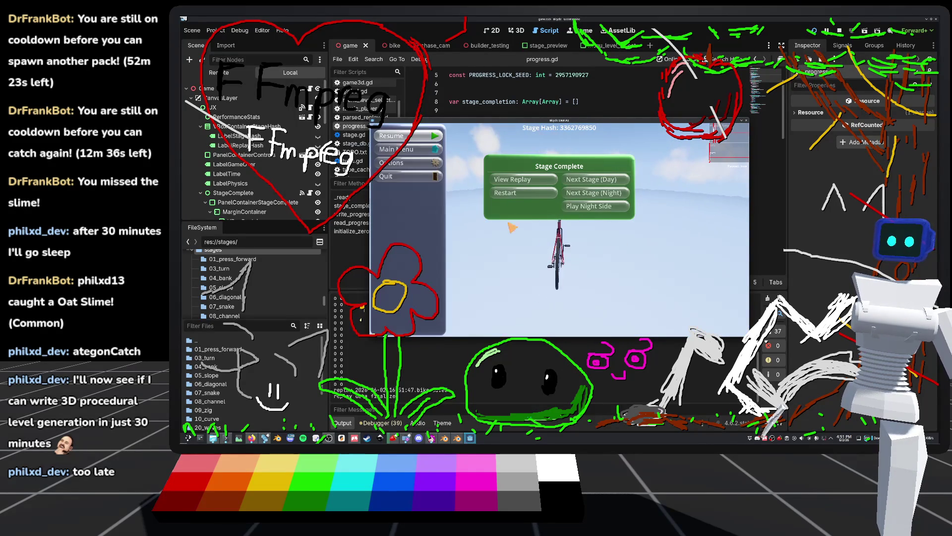
{"action": "left_click", "coordinate": [385, 177]}
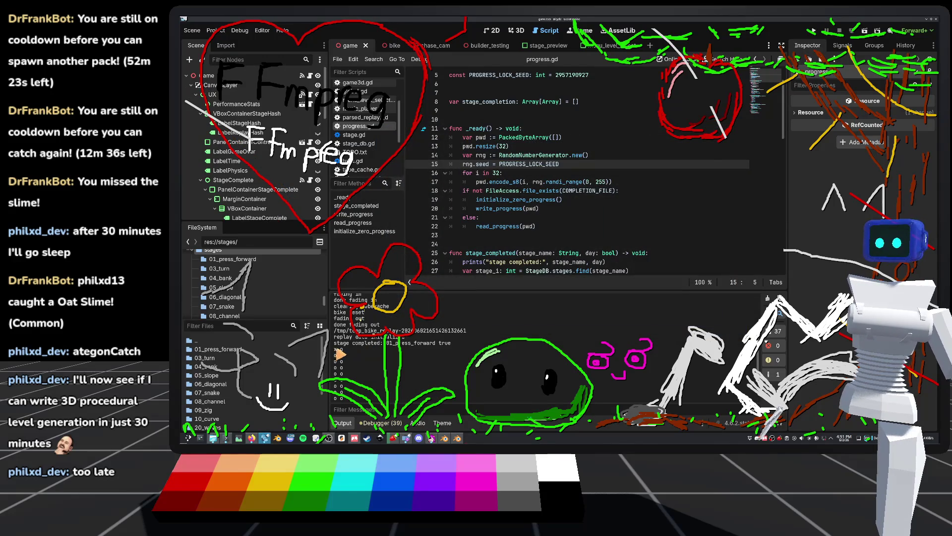
Relaunch, complete 01_press_forward again, choose Play Night Side, and check the output log
{"action": "left_click", "coordinate": [813, 31]}
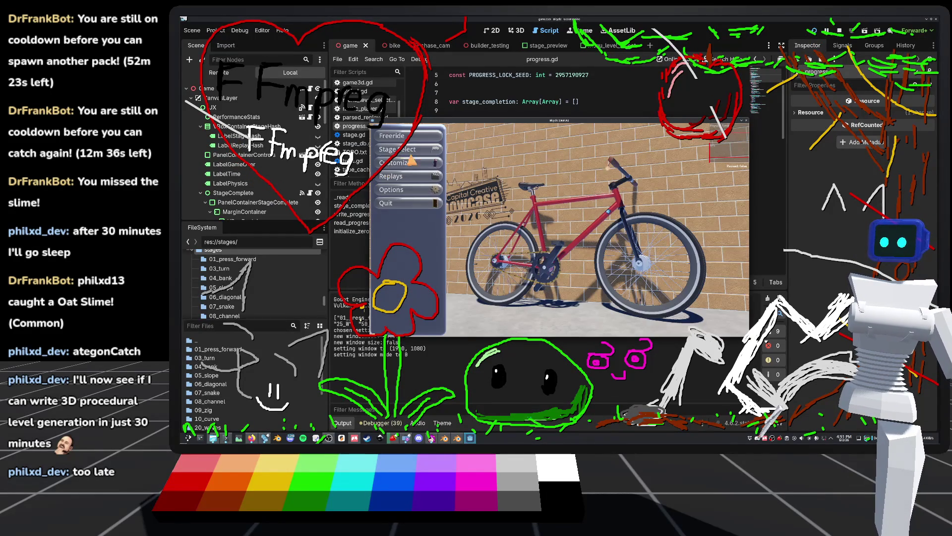
{"action": "left_click", "coordinate": [403, 149]}
{"action": "left_click", "coordinate": [661, 179]}
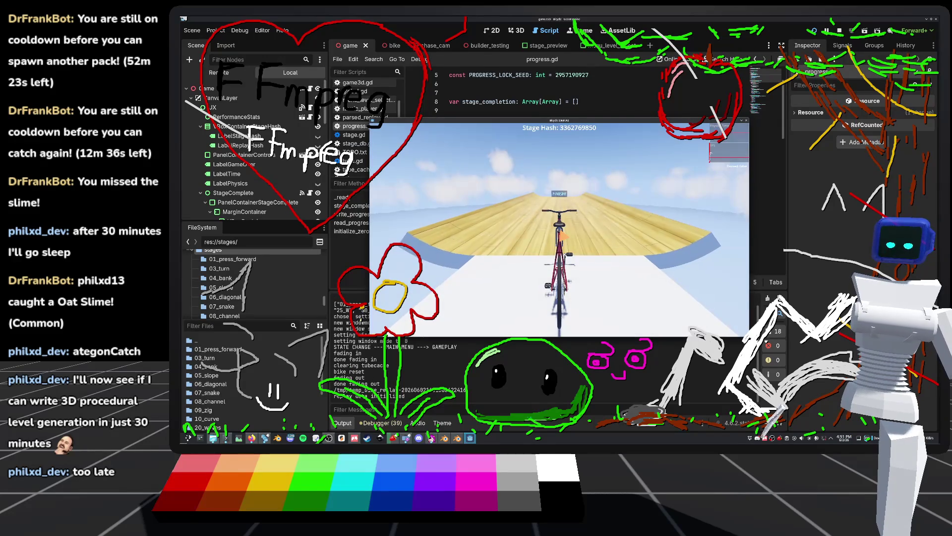
{"action": "key", "text": "w"}
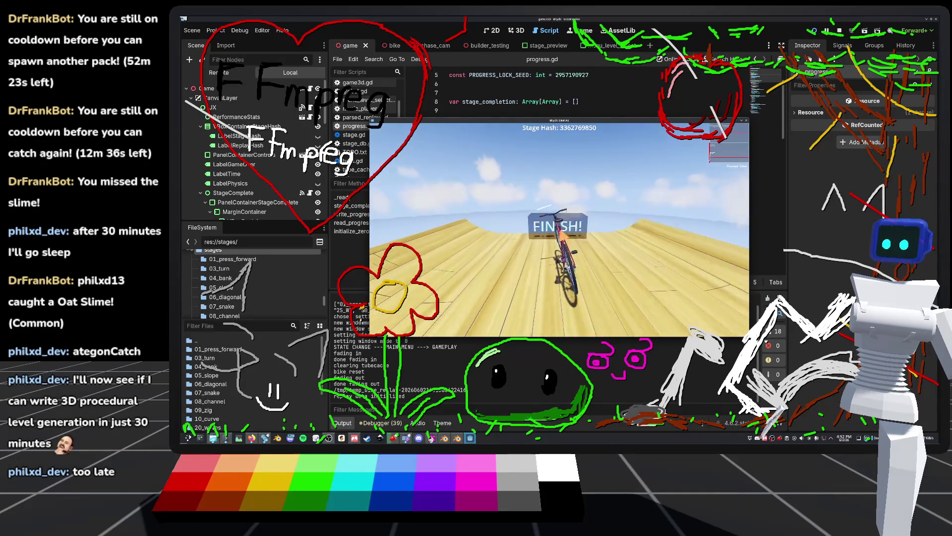
{"action": "left_click", "coordinate": [593, 192]}
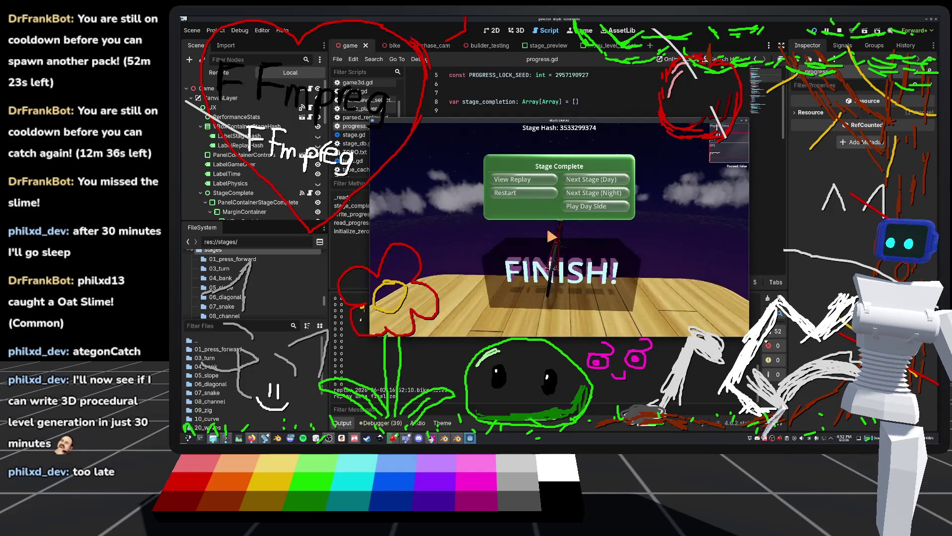
{"action": "key", "text": "F8"}
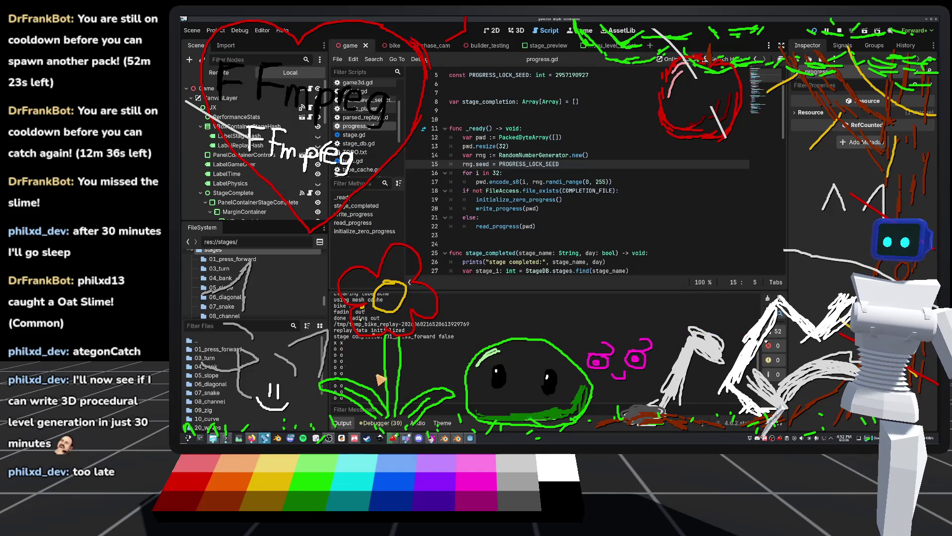
{"action": "left_click", "coordinate": [471, 444]}
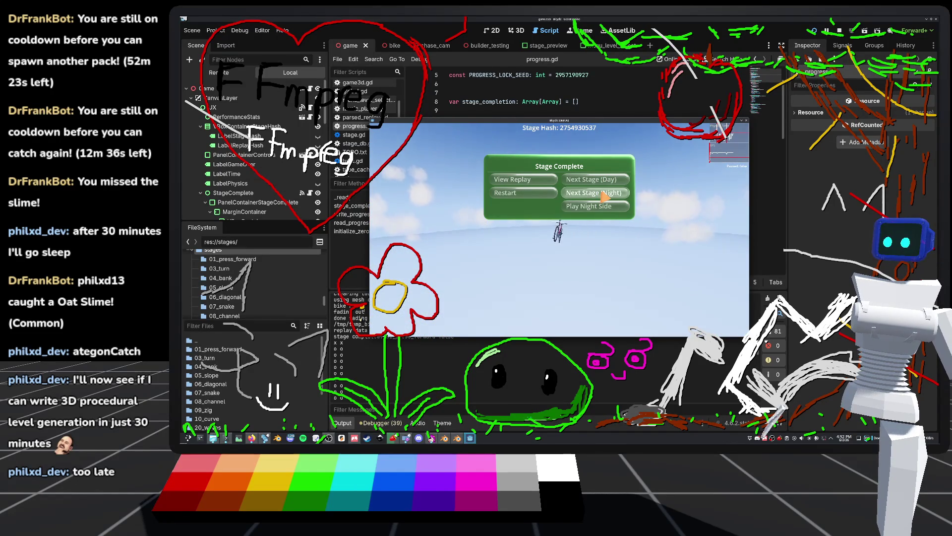
Check the log again, ride the next stage on the night side, then close the game
{"action": "key", "text": "F8"}
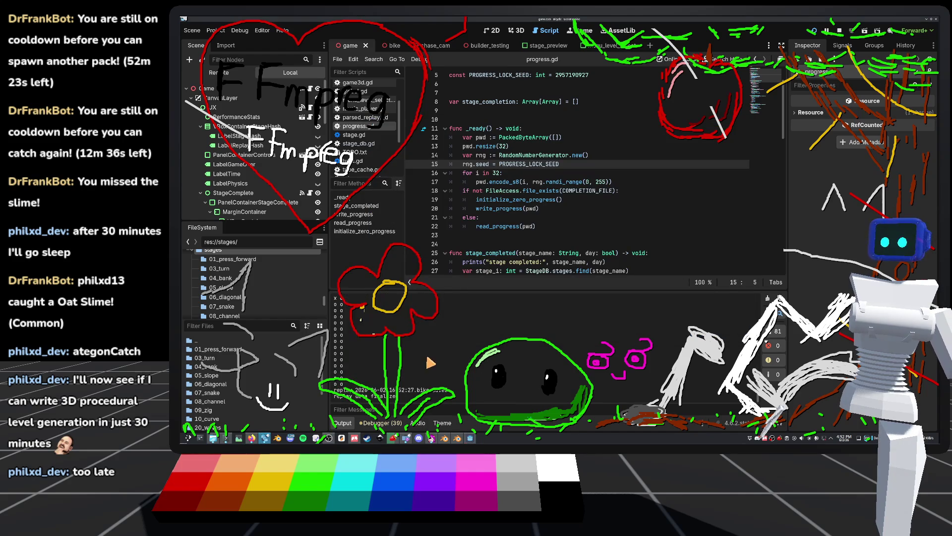
{"action": "left_click", "coordinate": [475, 440]}
{"action": "left_click", "coordinate": [593, 194]}
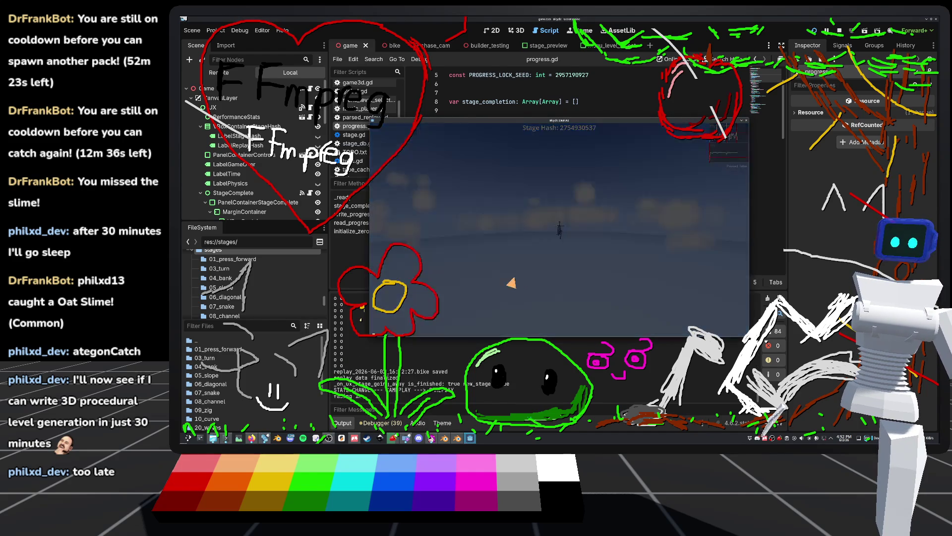
{"action": "key", "text": "w"}
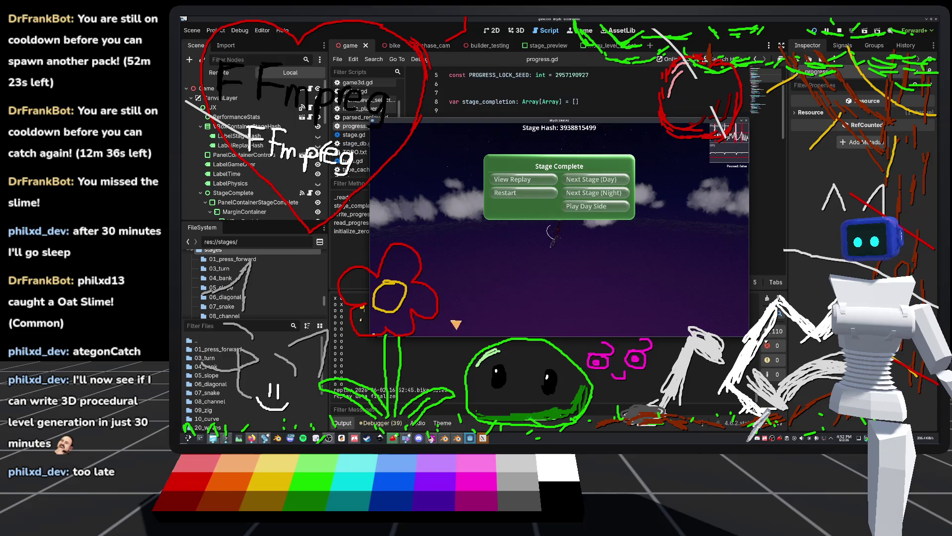
{"action": "key", "text": "F8"}
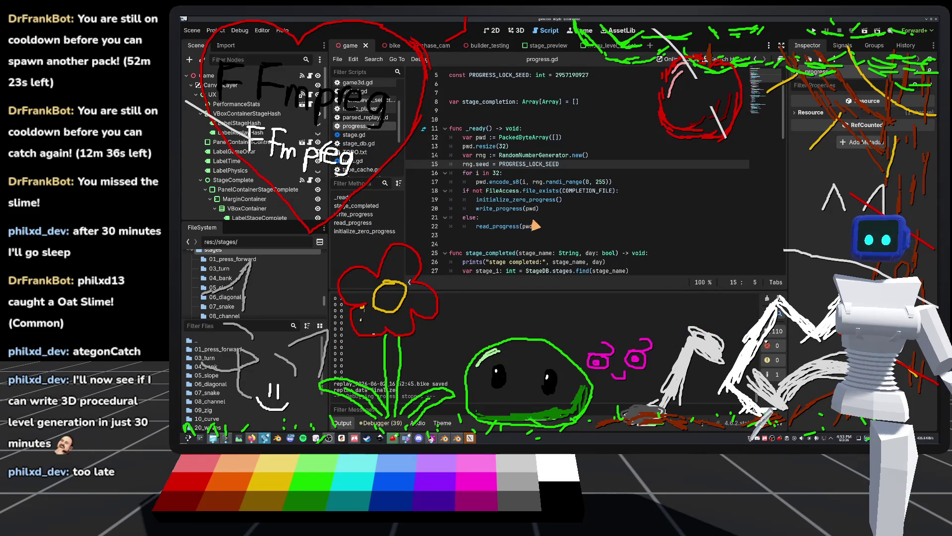
Insert blank lines after the end of _ready, before stage_completed, placing the cursor on line 25
{"action": "scroll", "coordinate": [506, 219], "scroll_direction": "down", "scroll_amount": 5}
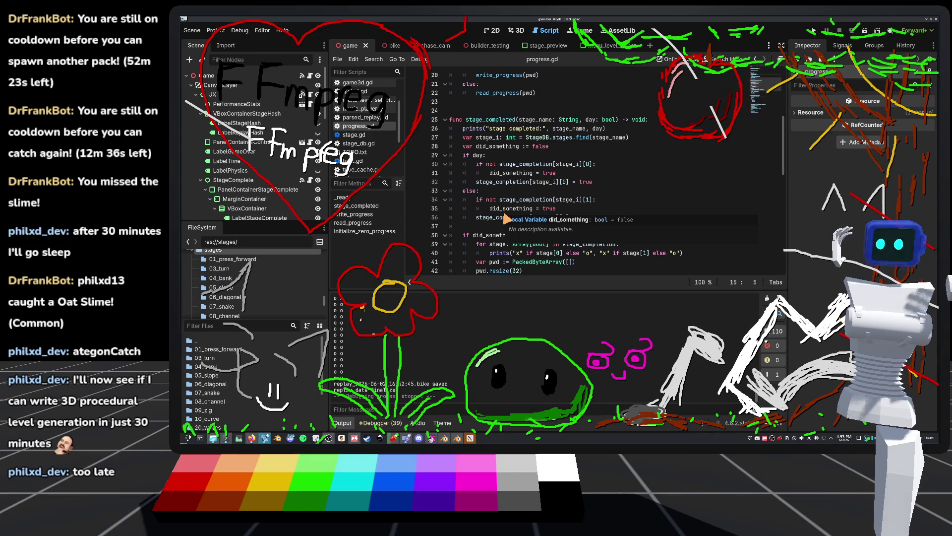
{"action": "scroll", "coordinate": [506, 214], "scroll_direction": "up", "scroll_amount": 4}
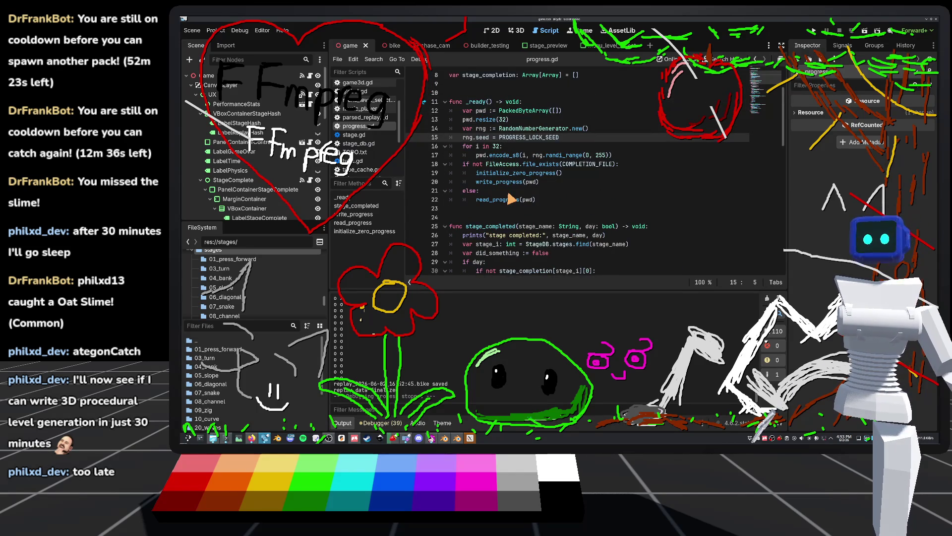
{"action": "scroll", "coordinate": [542, 195], "scroll_direction": "down", "scroll_amount": 16}
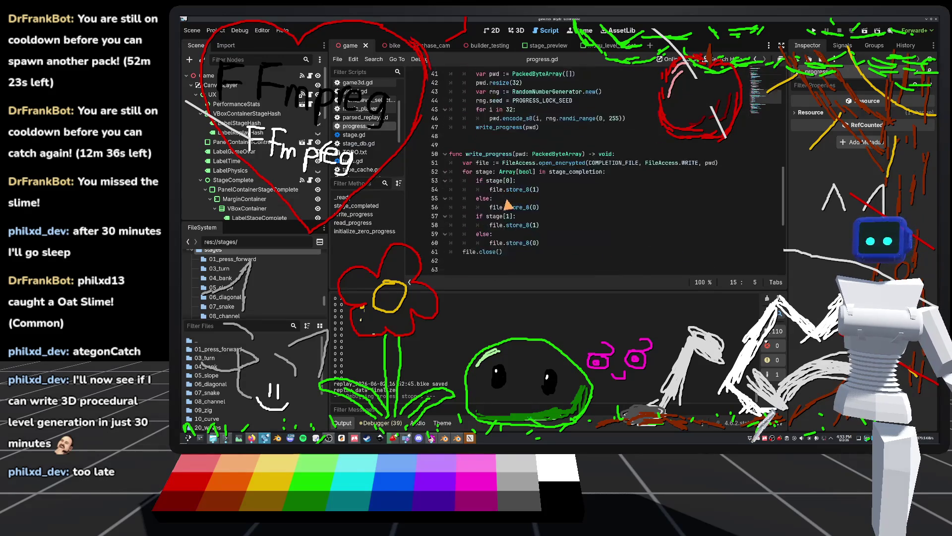
{"action": "scroll", "coordinate": [506, 233], "scroll_direction": "up", "scroll_amount": 12}
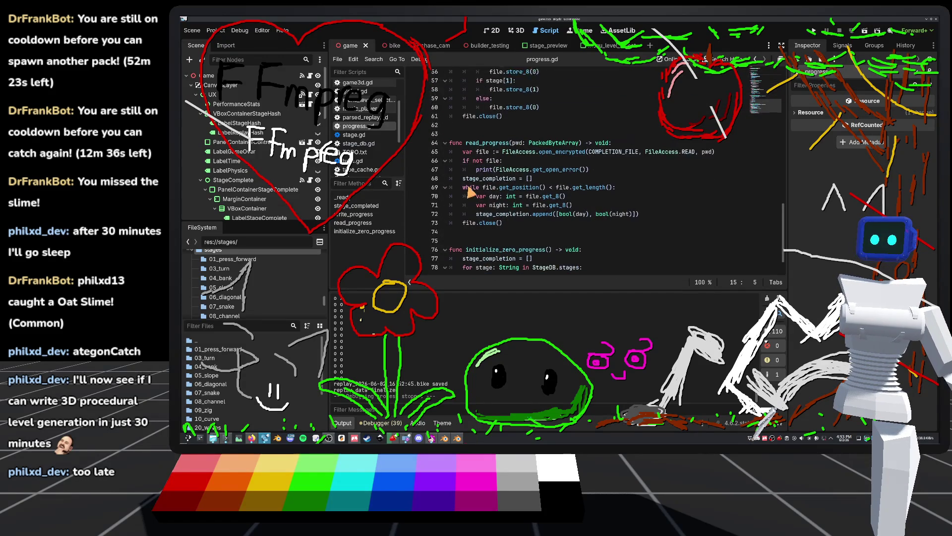
{"action": "scroll", "coordinate": [503, 231], "scroll_direction": "up", "scroll_amount": 4}
{"action": "left_click", "coordinate": [496, 199]}
{"action": "key", "text": "Return"}
{"action": "key", "text": "Return"}
{"action": "left_click", "coordinate": [637, 212]}
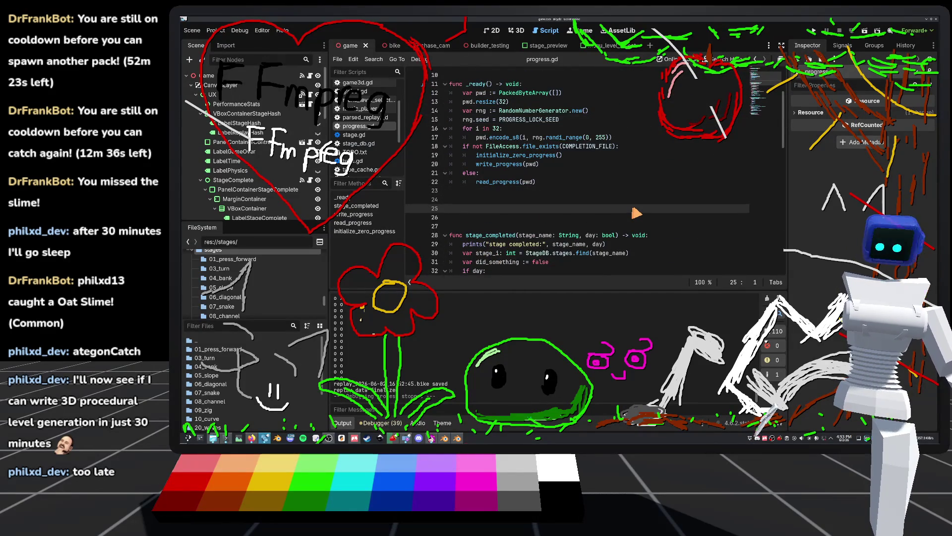
Write is_stage_unlocked(stage_name: String, day: bool) -> bool returning false, then select stage_completed's stage_i lookup line
{"action": "type", "text": "func is_stage_unlocked(stage_name: String"}
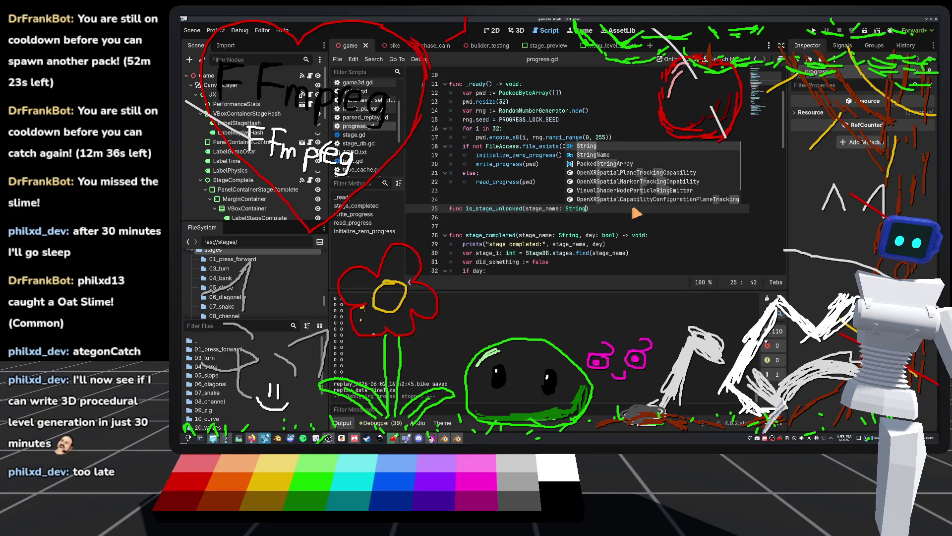
{"action": "type", "text": ", day: bool"}
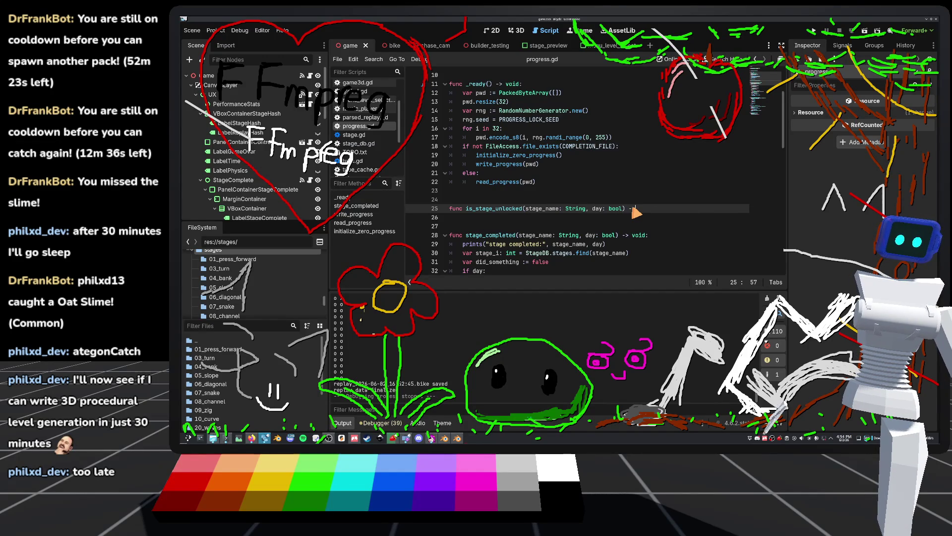
{"action": "key", "text": "Return"}
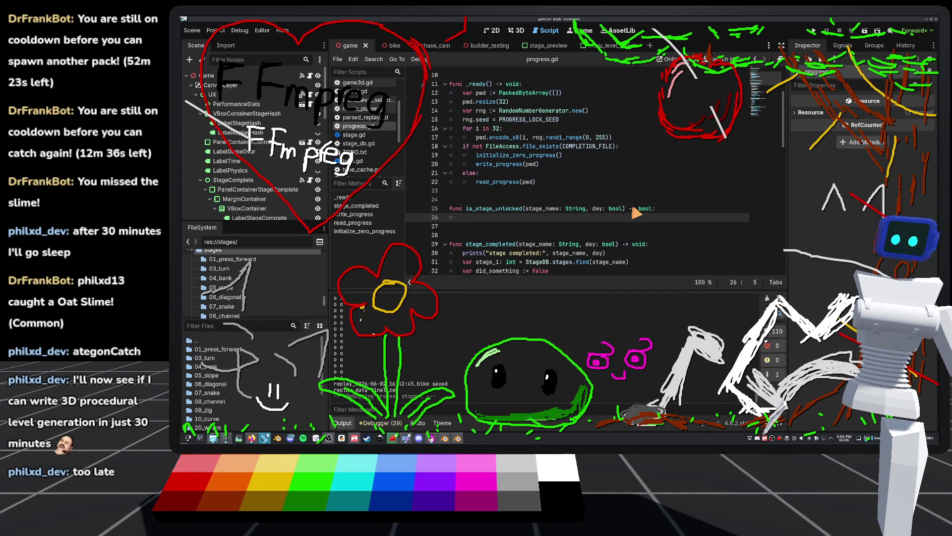
{"action": "type", "text": "retru"}
{"action": "key", "text": "BackSpace"}
{"action": "type", "text": "urn false"}
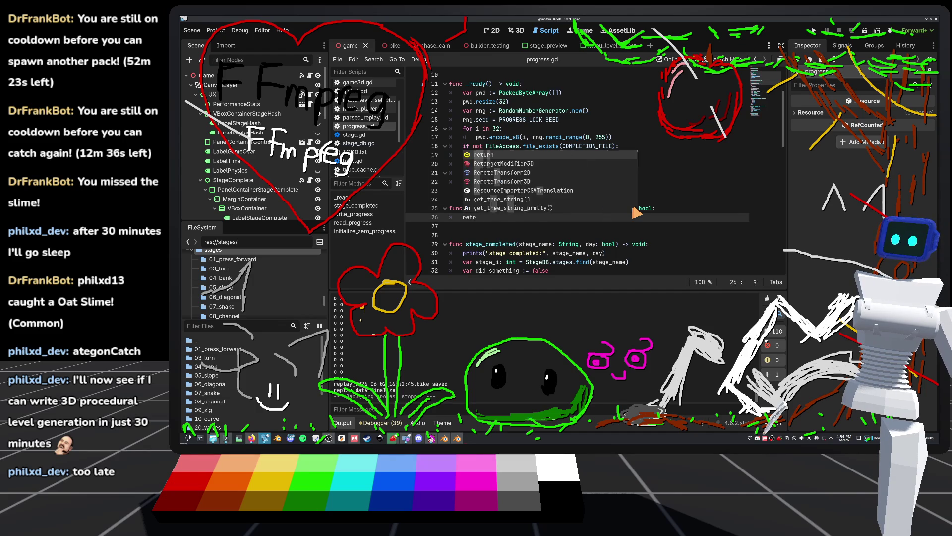
{"action": "key", "text": "Escape"}
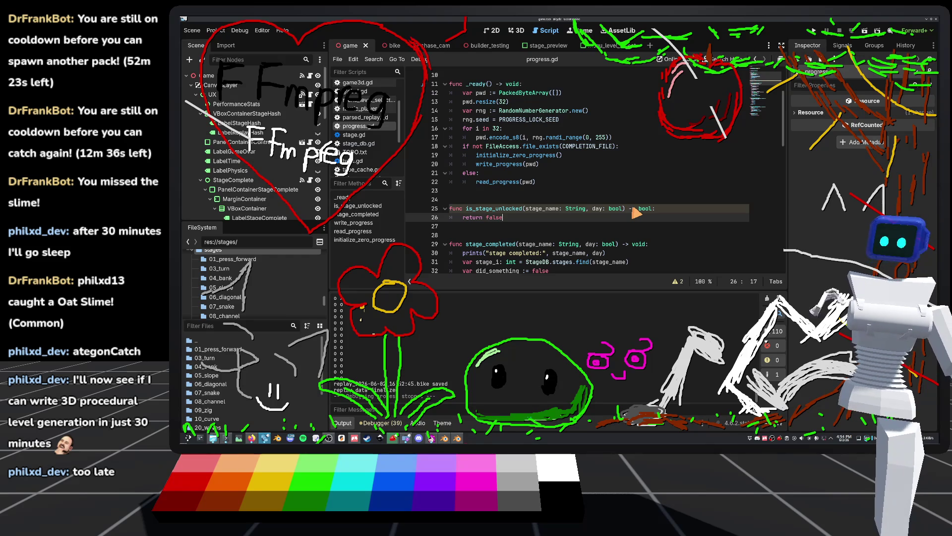
{"action": "scroll", "coordinate": [637, 214], "scroll_direction": "down", "scroll_amount": 4}
{"action": "left_click_drag", "start_coordinate": [462, 155], "coordinate": [661, 161]}
{"action": "key", "text": "ctrl+c"}
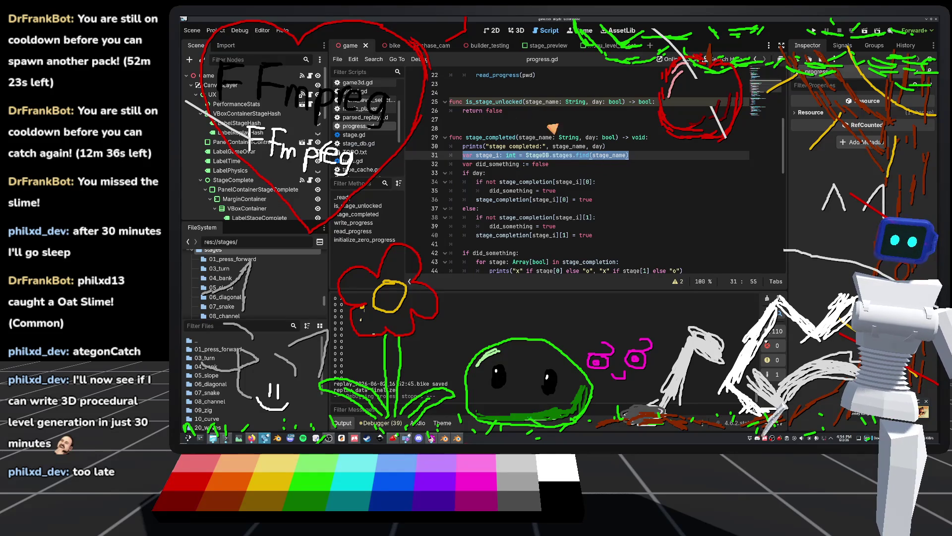
Paste the stage_i = StageDB.stages.find(stage_name) lookup above return false in is_stage_unlocked
{"action": "left_click", "coordinate": [463, 111]}
{"action": "key", "text": "Return"}
{"action": "key", "text": "Up"}
{"action": "key", "text": "ctrl+v"}
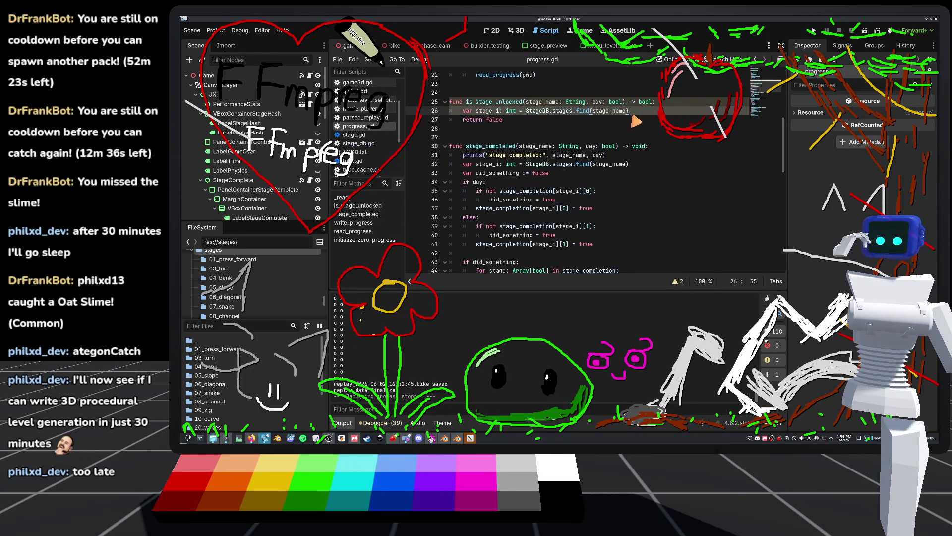
{"action": "scroll", "coordinate": [630, 134], "scroll_direction": "up", "scroll_amount": 2}
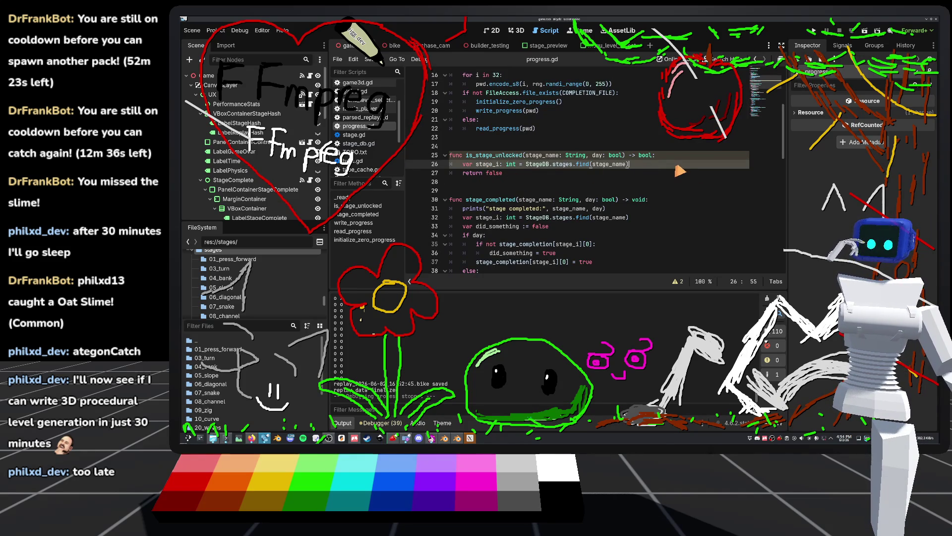
Add an if stage_i == 0 branch that returns true
{"action": "key", "text": "Return"}
{"action": "type", "text": "id"}
{"action": "key", "text": "BackSpace"}
{"action": "type", "text": "f st"}
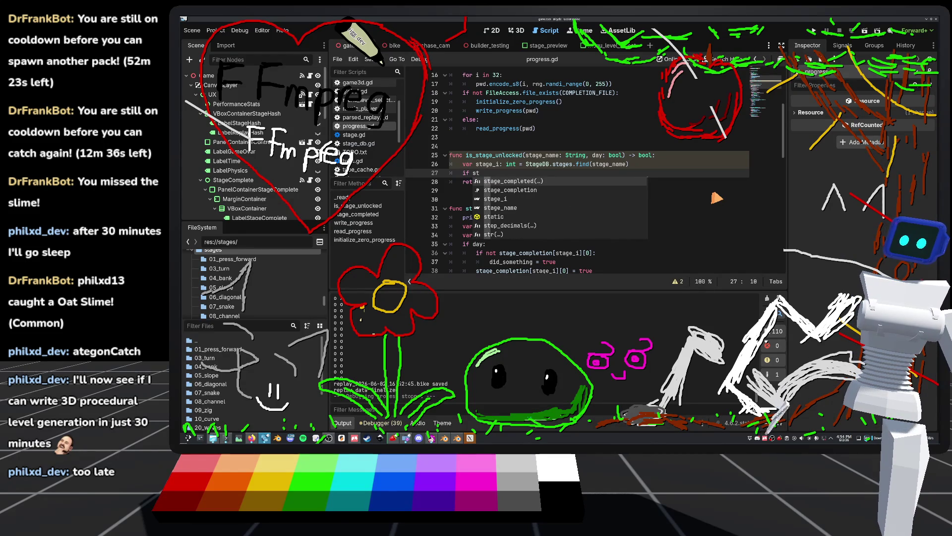
{"action": "type", "text": "age_i == 0:"}
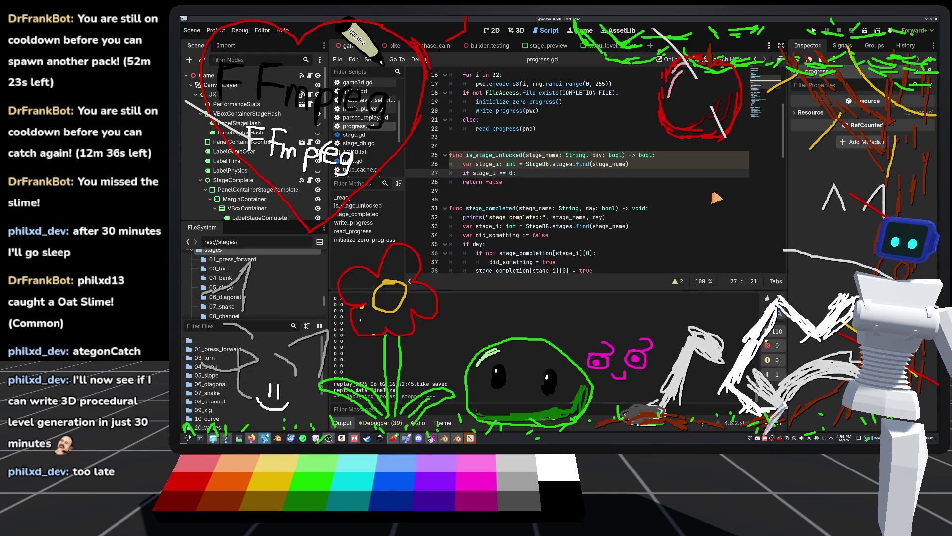
{"action": "key", "text": "Return"}
{"action": "type", "text": "return "}
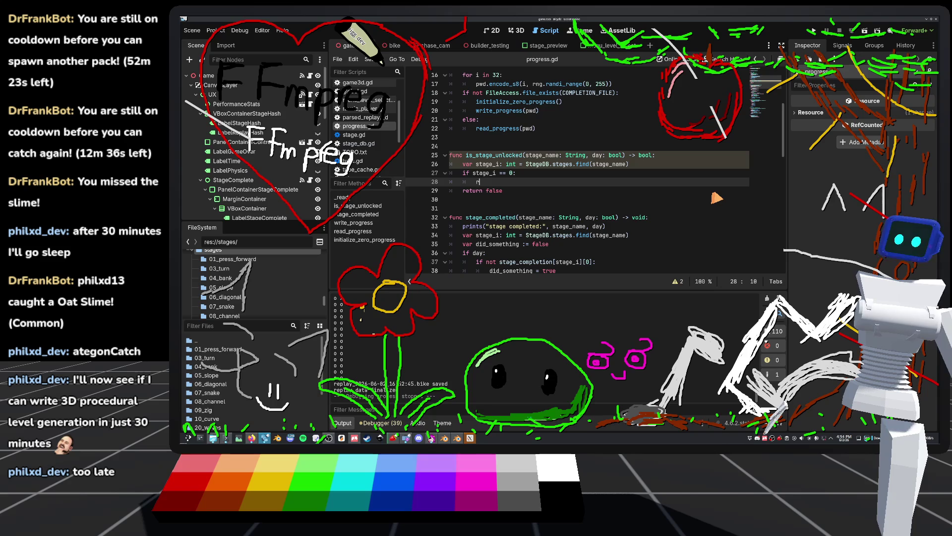
{"action": "type", "text": "true"}
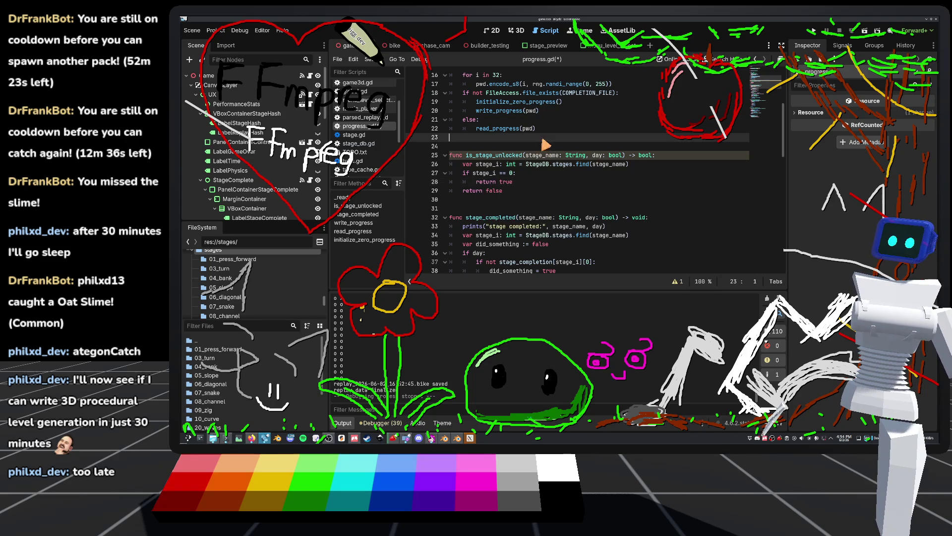
Add an else branch declaring var i_to_check: int = stage_i - 1
{"action": "key", "text": "Return"}
{"action": "key", "text": "BackSpace"}
{"action": "type", "text": "else:"}
{"action": "key", "text": "Return"}
{"action": "type", "text": "var i_to_checkl"}
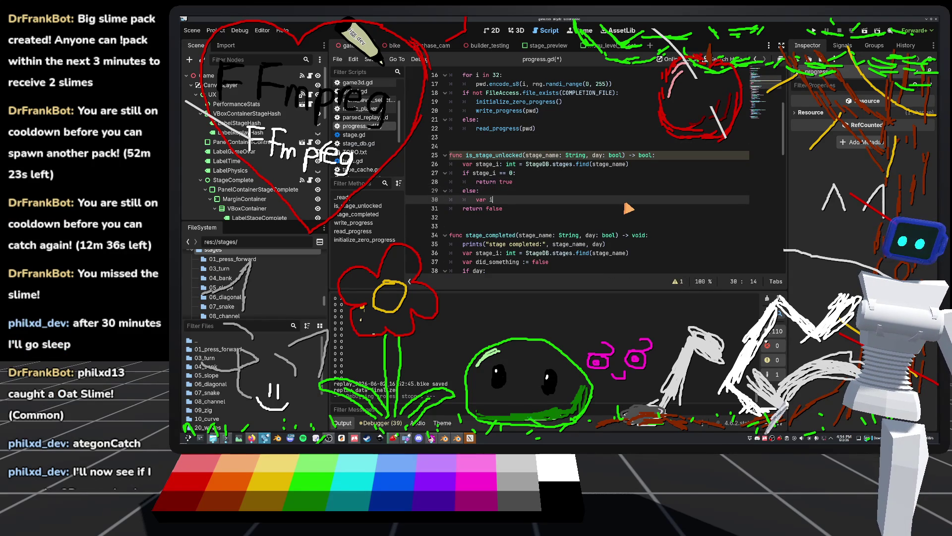
{"action": "key", "text": "BackSpace"}
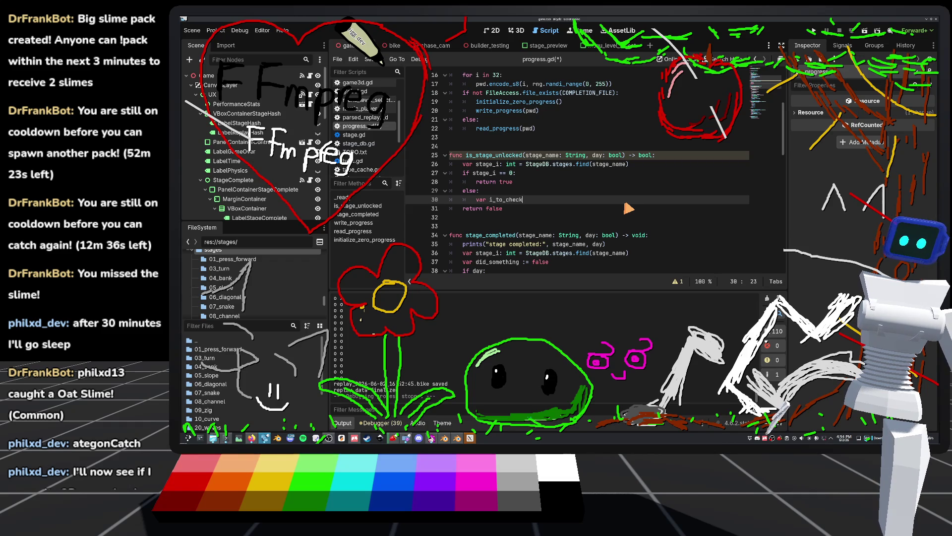
{"action": "type", "text": ": int = "}
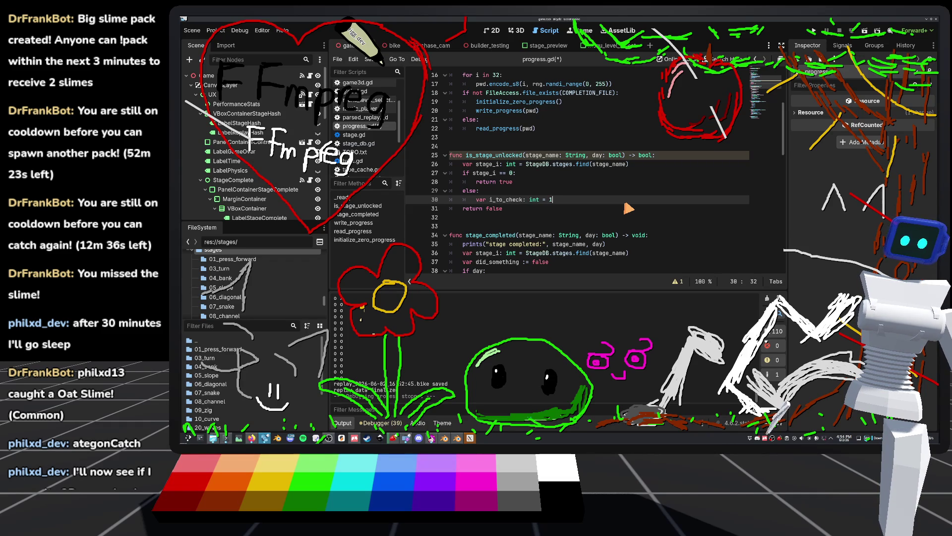
{"action": "type", "text": "stage_i - 1"}
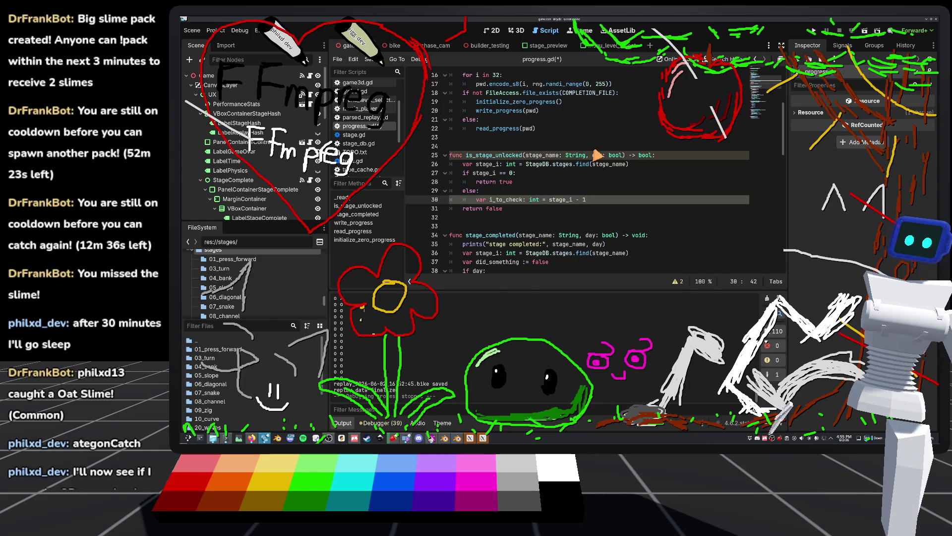
Add if day: return stage_completion[i_to_check][0] using autocomplete suggestions
{"action": "key", "text": "Return"}
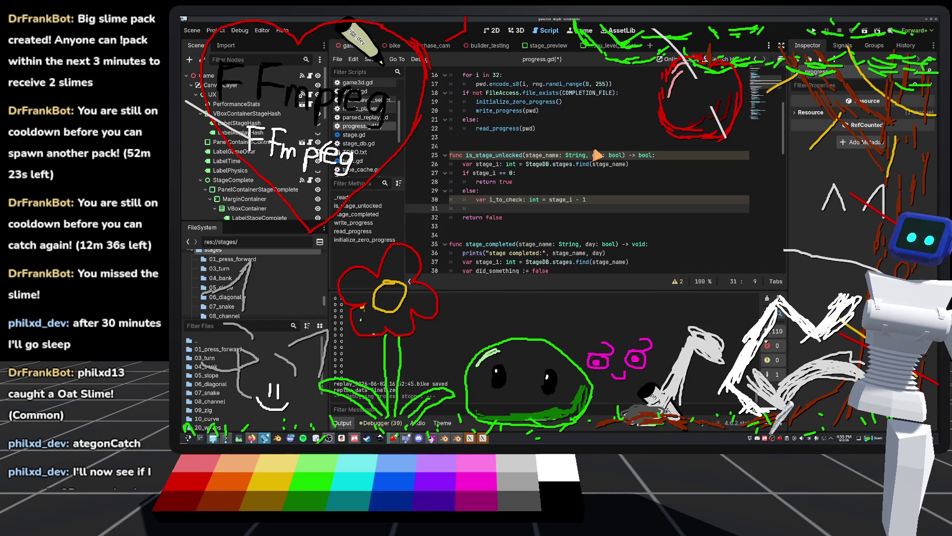
{"action": "type", "text": "if day:"}
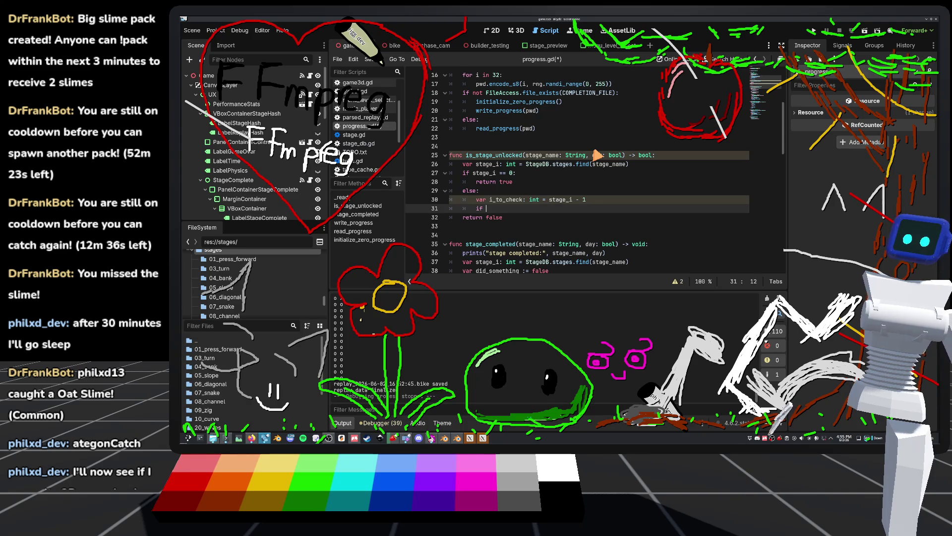
{"action": "key", "text": "Return"}
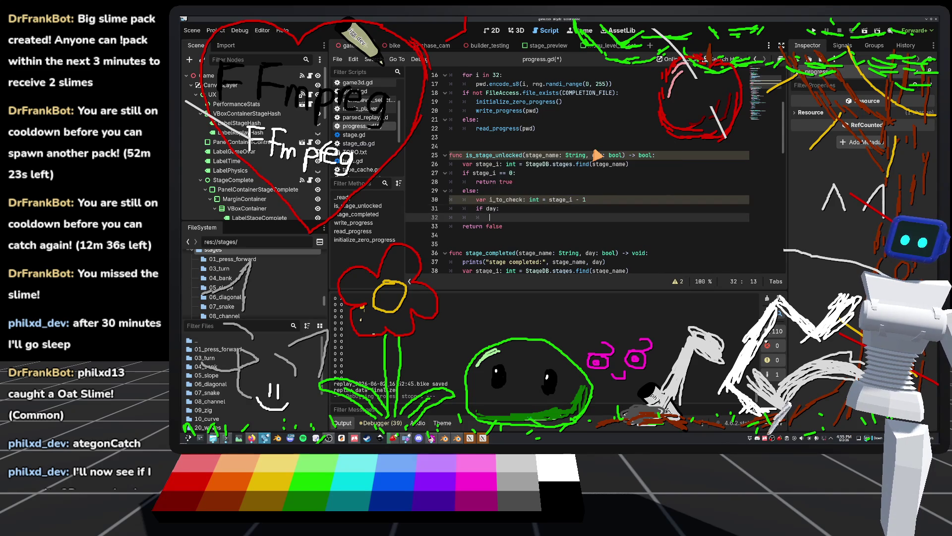
{"action": "type", "text": "return stage"}
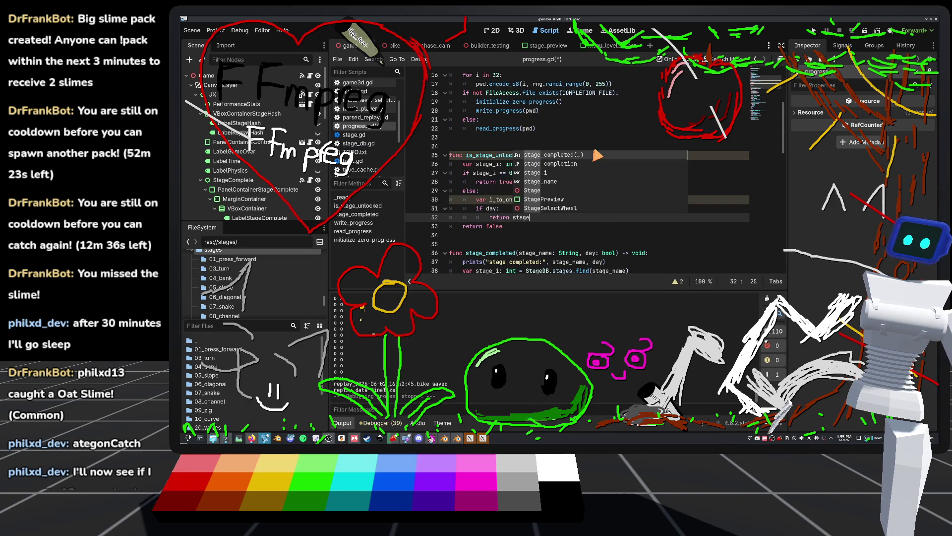
{"action": "key", "text": "Down"}
{"action": "key", "text": "Return"}
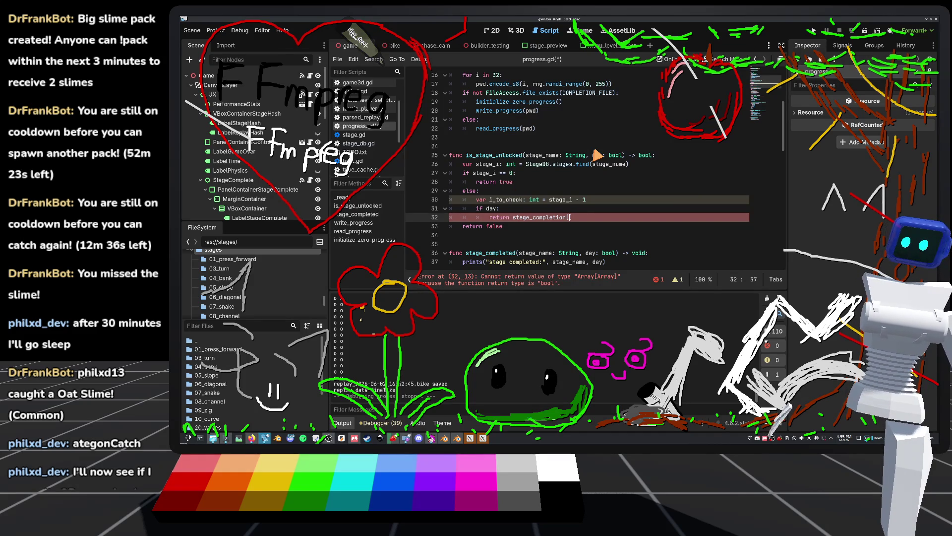
{"action": "type", "text": "[i"}
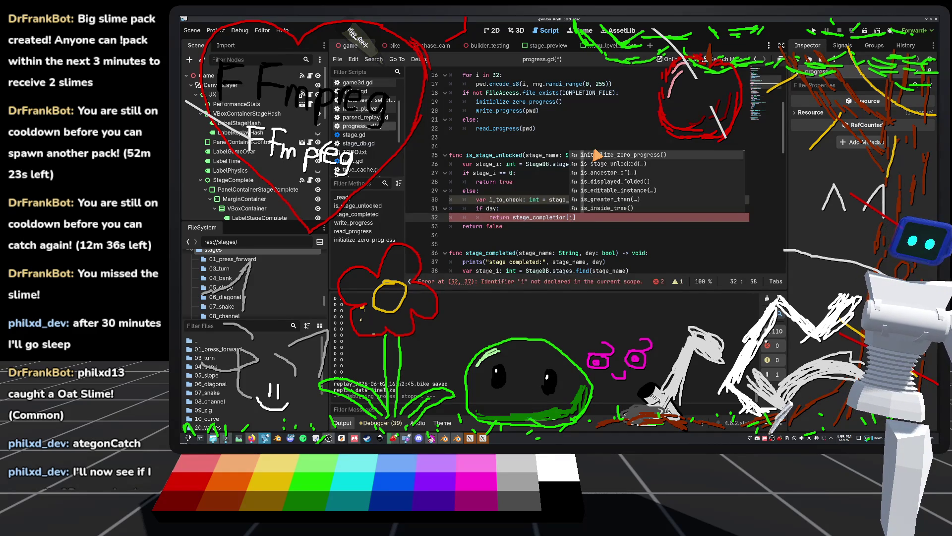
{"action": "type", "text": "_to"}
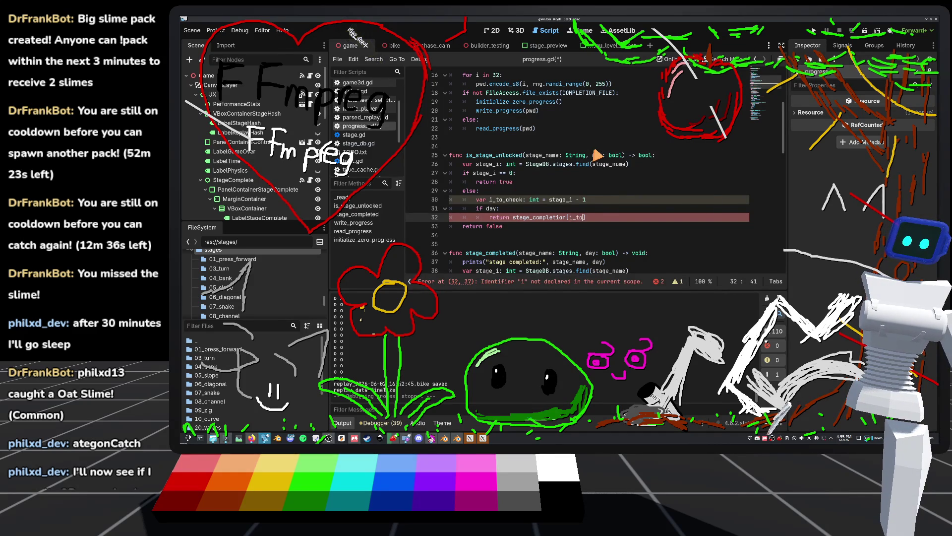
{"action": "key", "text": "Return"}
{"action": "type", "text": "][0"}
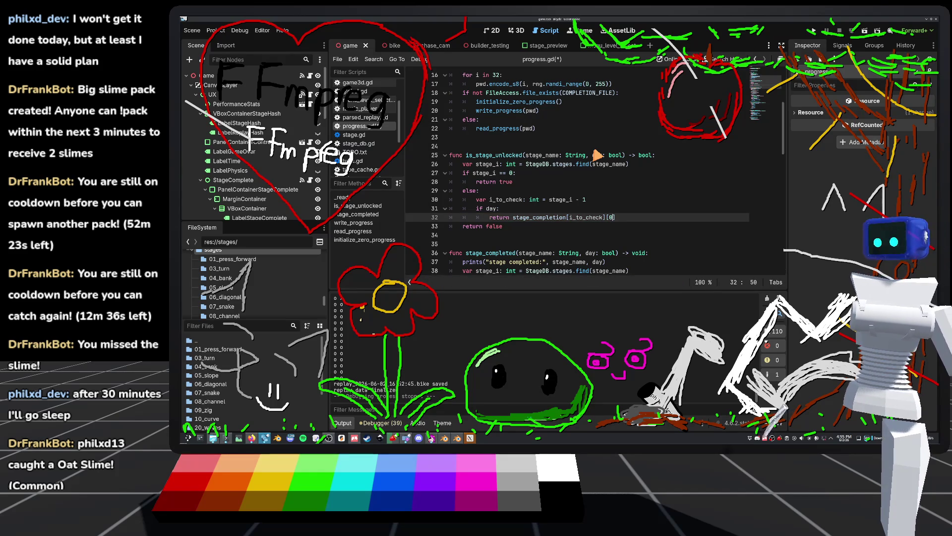
{"action": "type", "text": "]"}
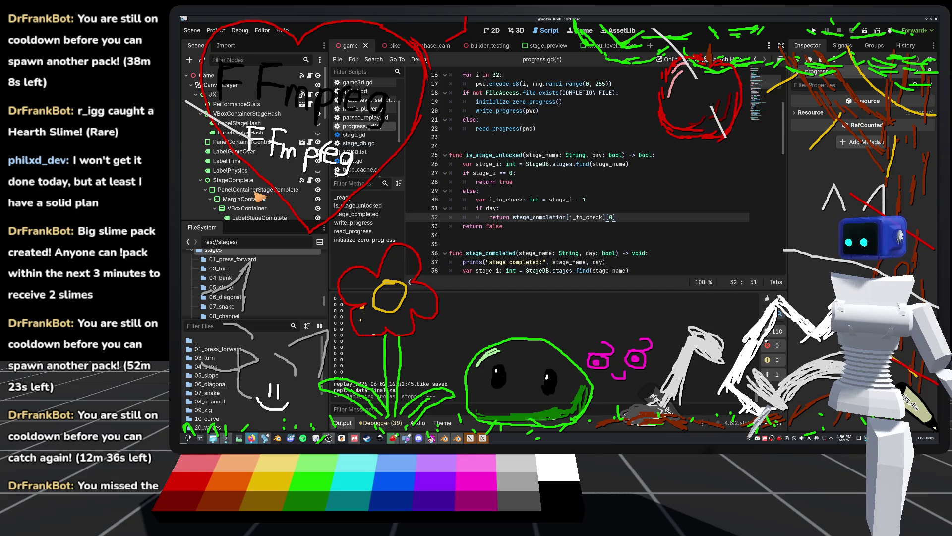
Save progress.gd with Ctrl+S, keeping the is_stage_unlocked day-branch check
{"action": "left_click", "coordinate": [563, 209]}
{"action": "key", "text": "ctrl+s"}
{"action": "left_click", "coordinate": [644, 217]}
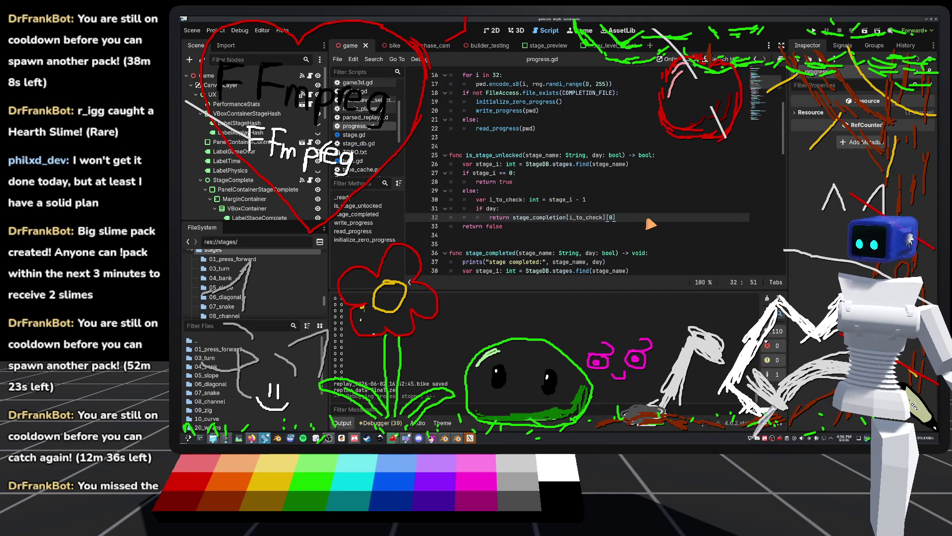
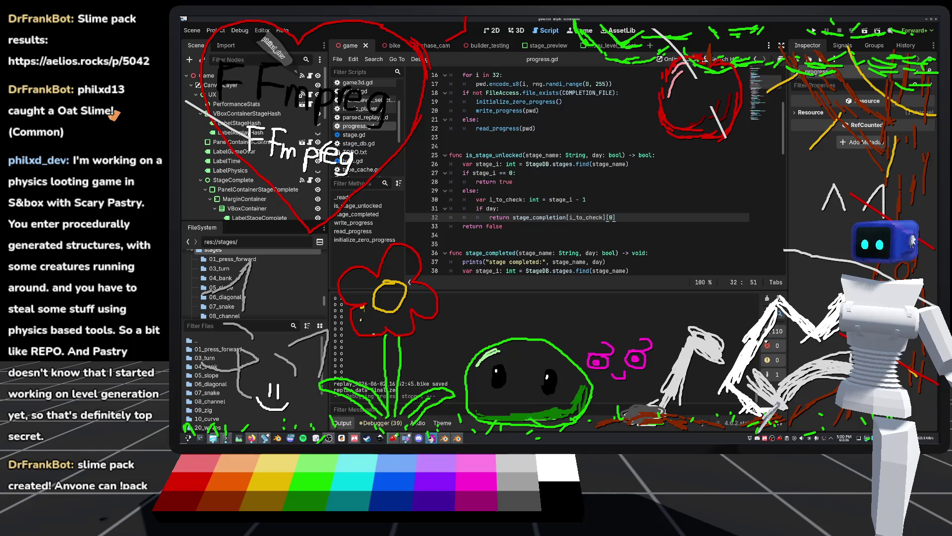
In progress.gd, add a new indented line after the day-check return on line 32 of is_stage_unlocked
{"action": "left_click", "coordinate": [501, 192]}
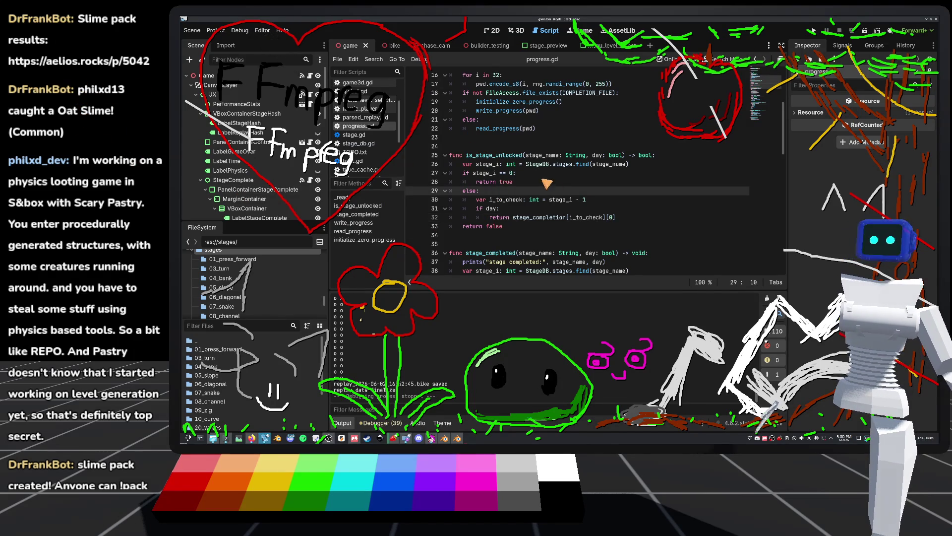
{"action": "left_click", "coordinate": [486, 147]}
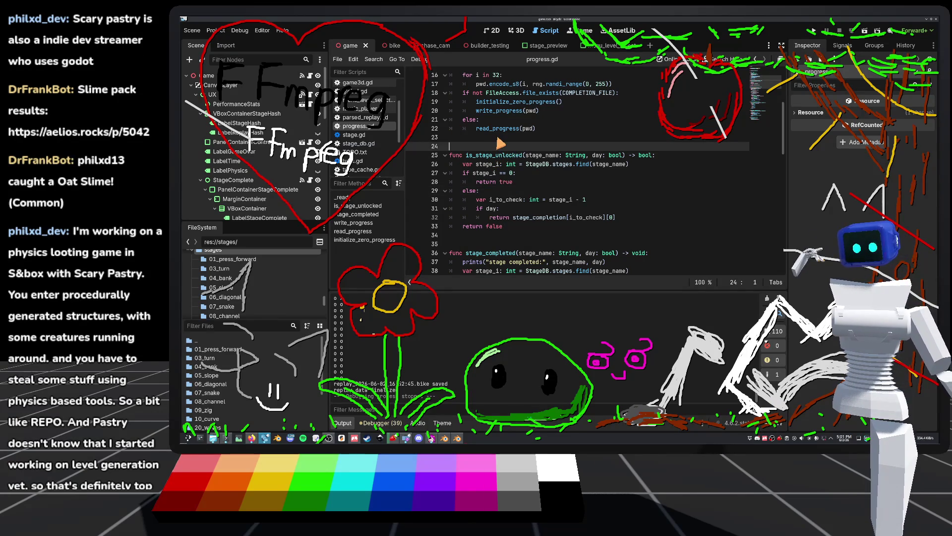
{"action": "key", "text": "Up"}
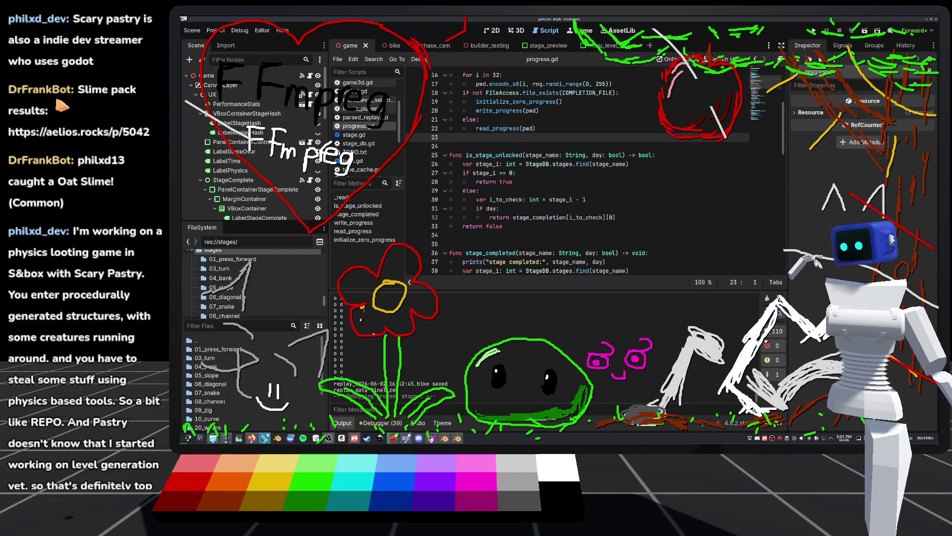
{"action": "left_click", "coordinate": [557, 156]}
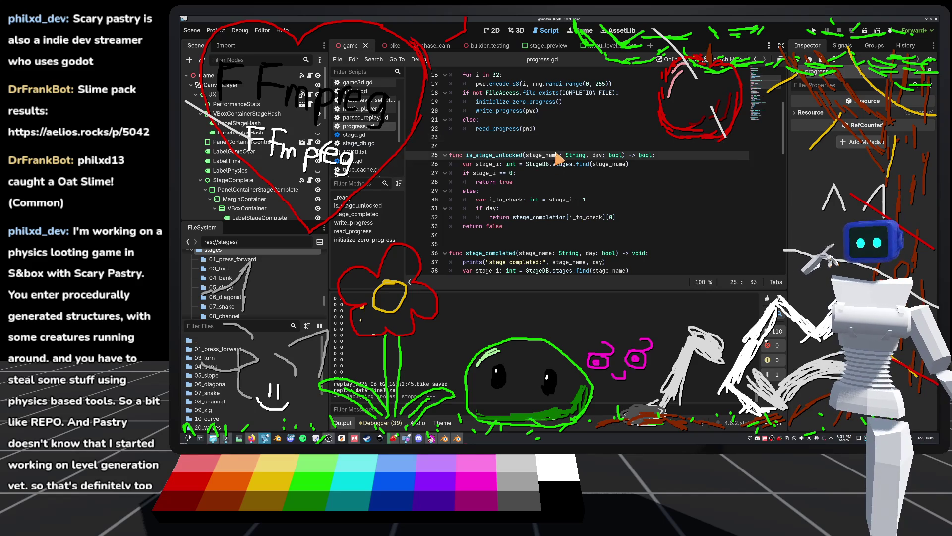
{"action": "left_click", "coordinate": [644, 217]}
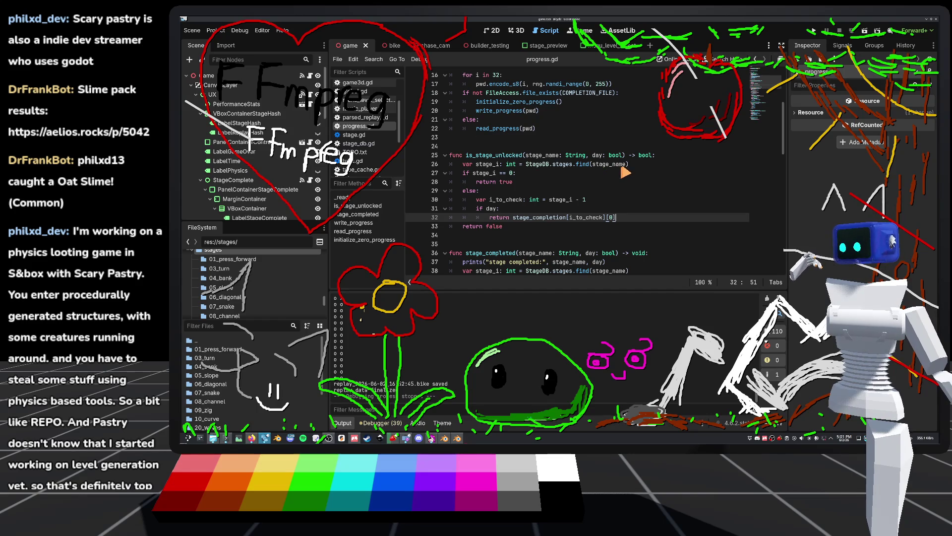
{"action": "mouse_move", "coordinate": [621, 169]}
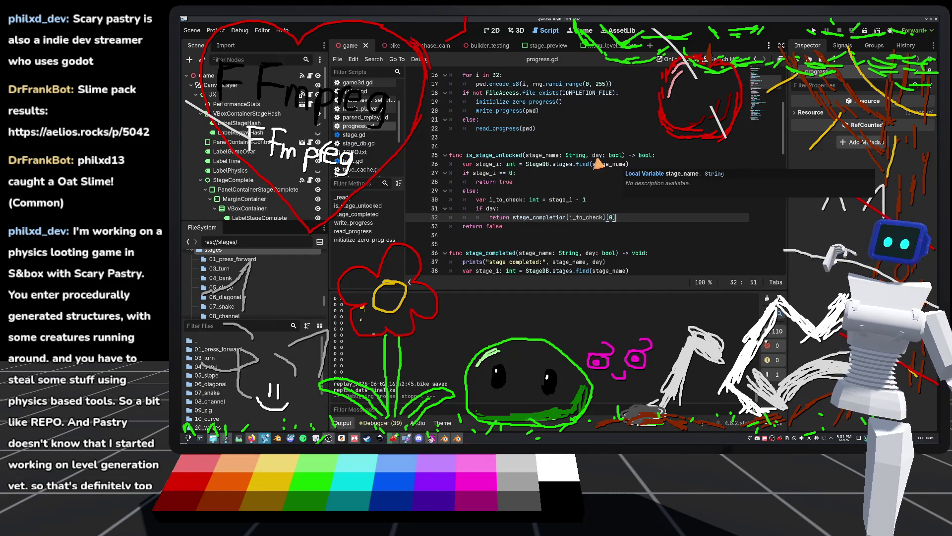
{"action": "key", "text": "Return"}
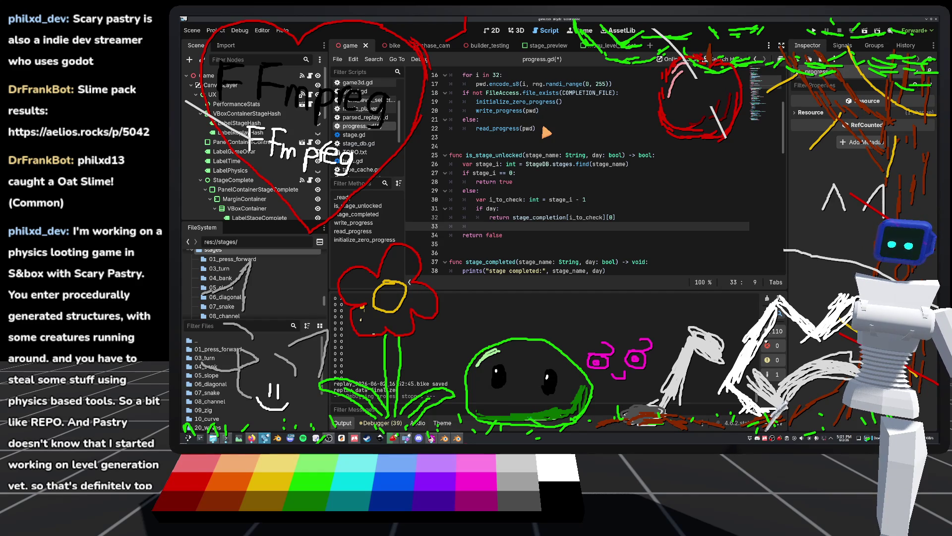
Add an else branch returning stage_completion[i_to_check][1] and save progress.gd
{"action": "type", "text": "else:"}
{"action": "key", "text": "Return"}
{"action": "type", "text": "return st"}
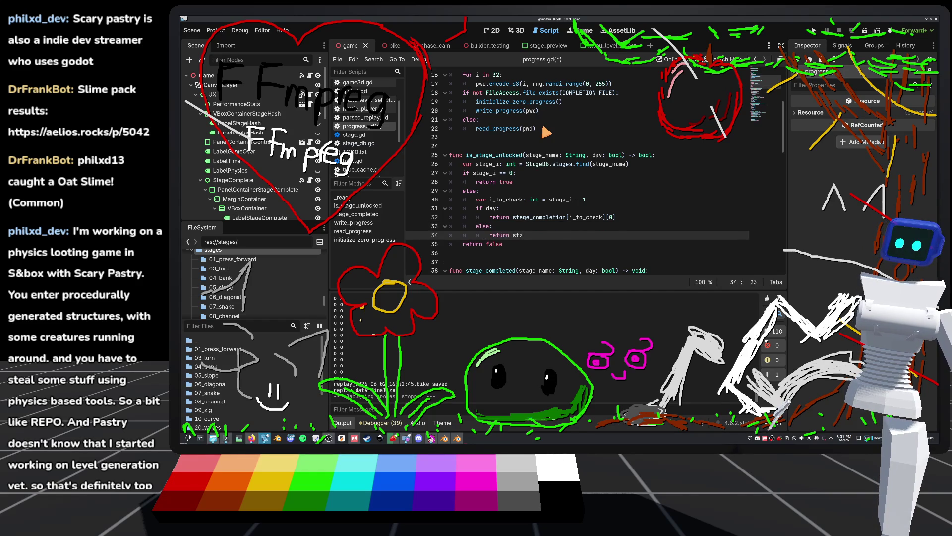
{"action": "key", "text": "BackSpace"}
{"action": "type", "text": "age"}
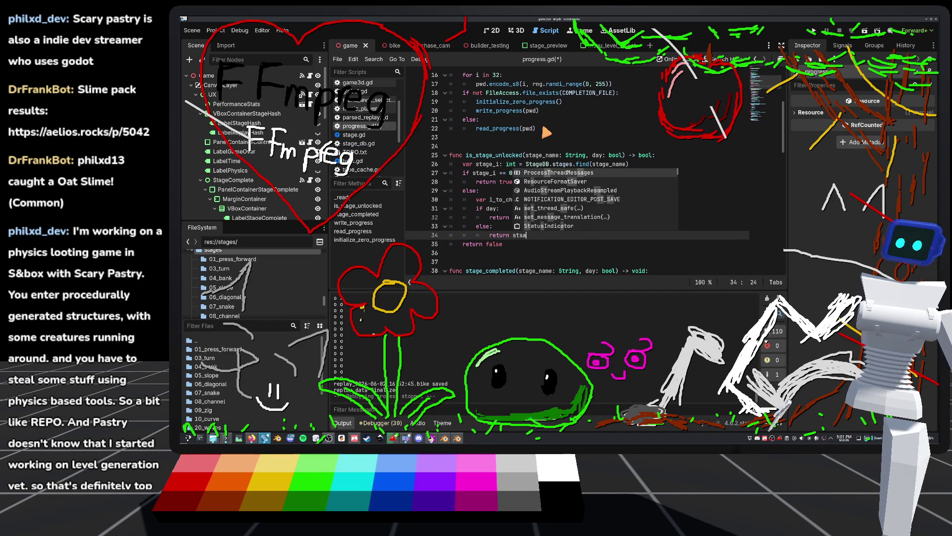
{"action": "type", "text": "_comp"}
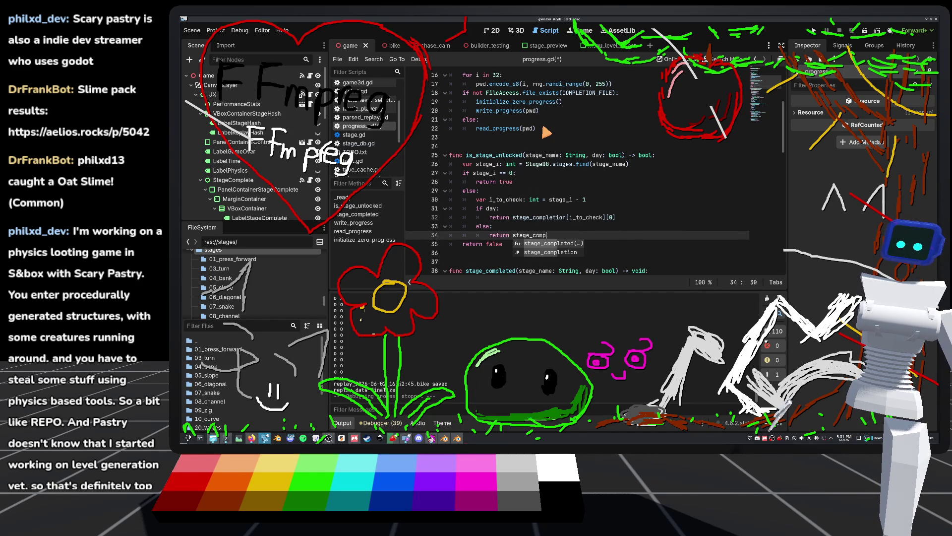
{"action": "type", "text": "letion[i_to_check]"}
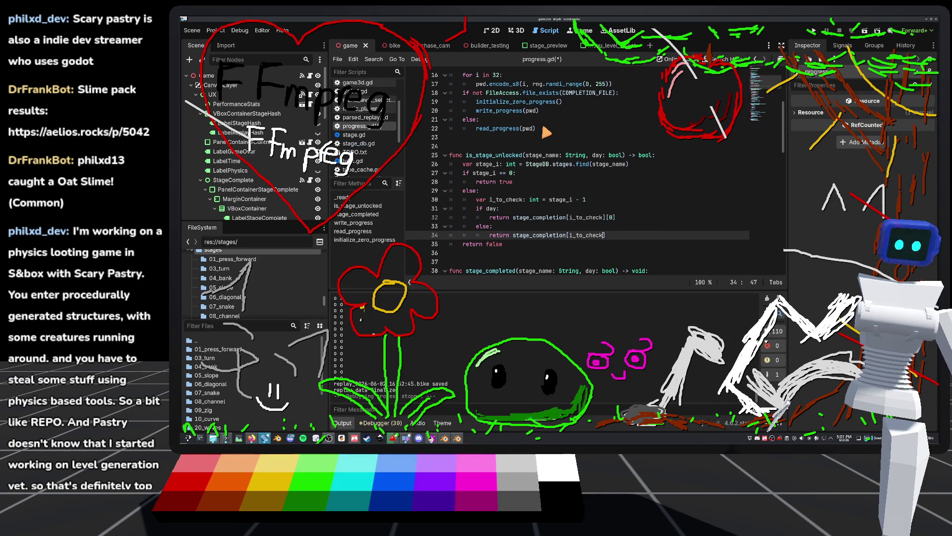
{"action": "type", "text": "[1"}
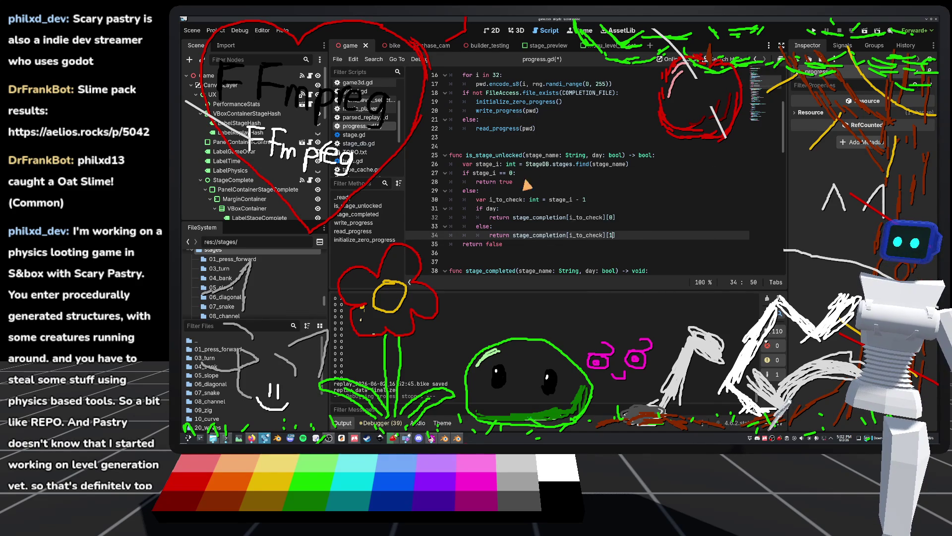
{"action": "type", "text": "1"}
{"action": "left_click", "coordinate": [511, 138]}
{"action": "key", "text": "ctrl+s"}
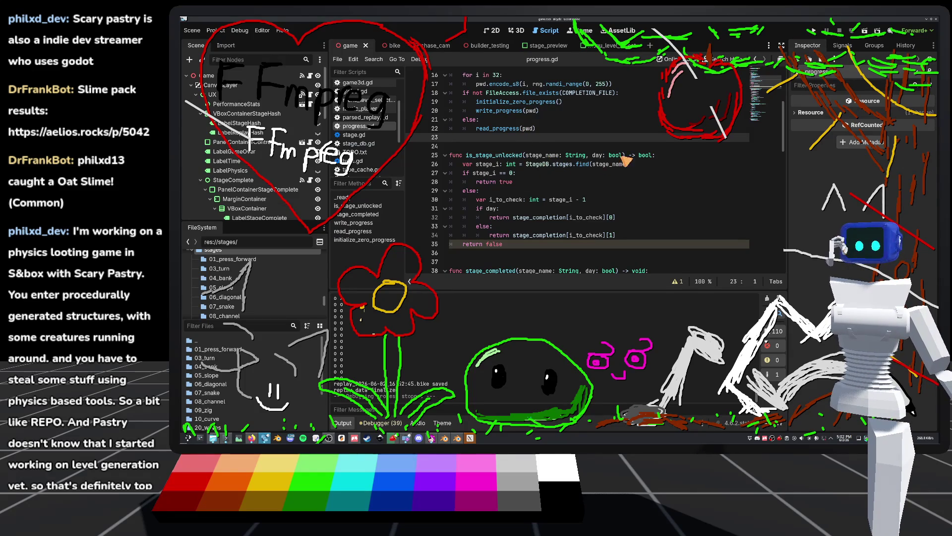
Switch to the stage_preview scene and open stage_preview.gd at line 27 of _ready
{"action": "scroll", "coordinate": [310, 193], "scroll_direction": "down", "scroll_amount": 5}
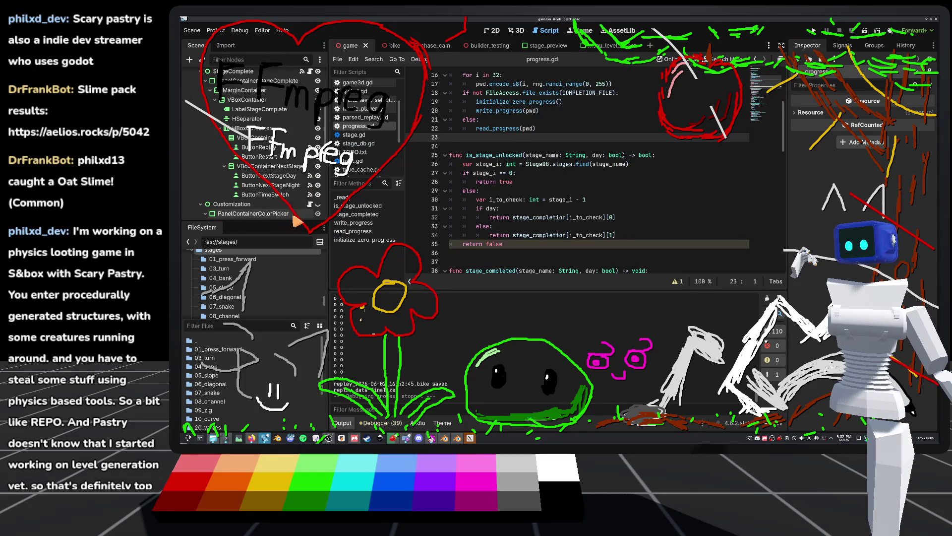
{"action": "left_click", "coordinate": [545, 45]}
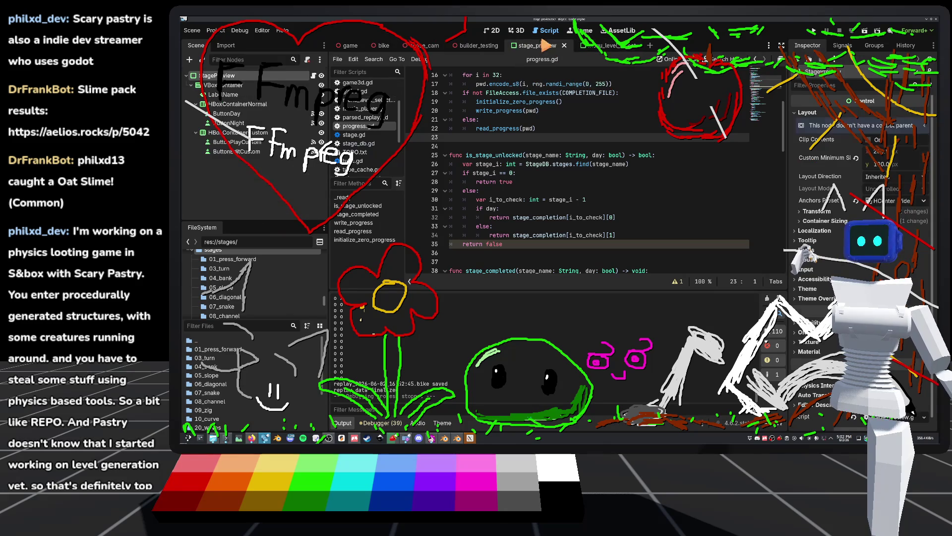
{"action": "left_click", "coordinate": [313, 76]}
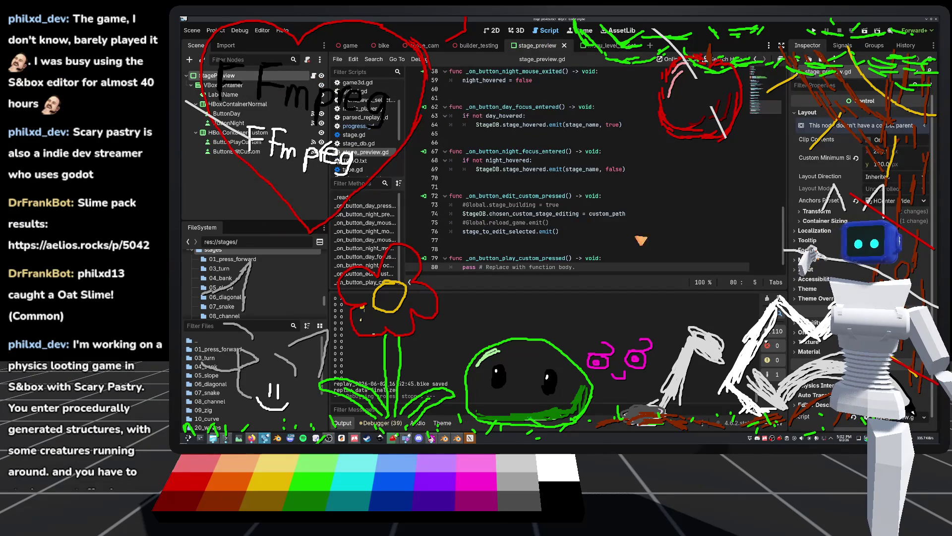
{"action": "scroll", "coordinate": [543, 184], "scroll_direction": "up", "scroll_amount": 15}
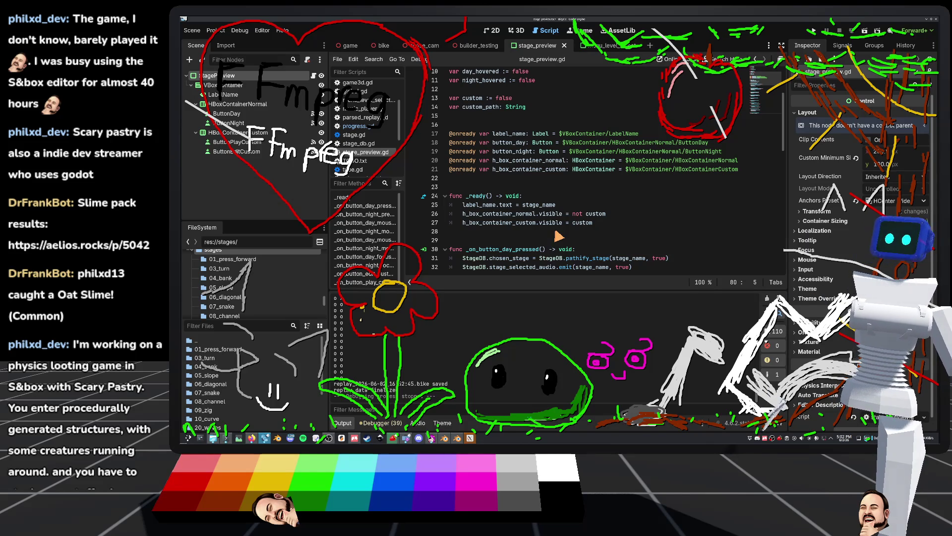
{"action": "left_click", "coordinate": [515, 186]}
{"action": "scroll", "coordinate": [517, 187], "scroll_direction": "down", "scroll_amount": 2}
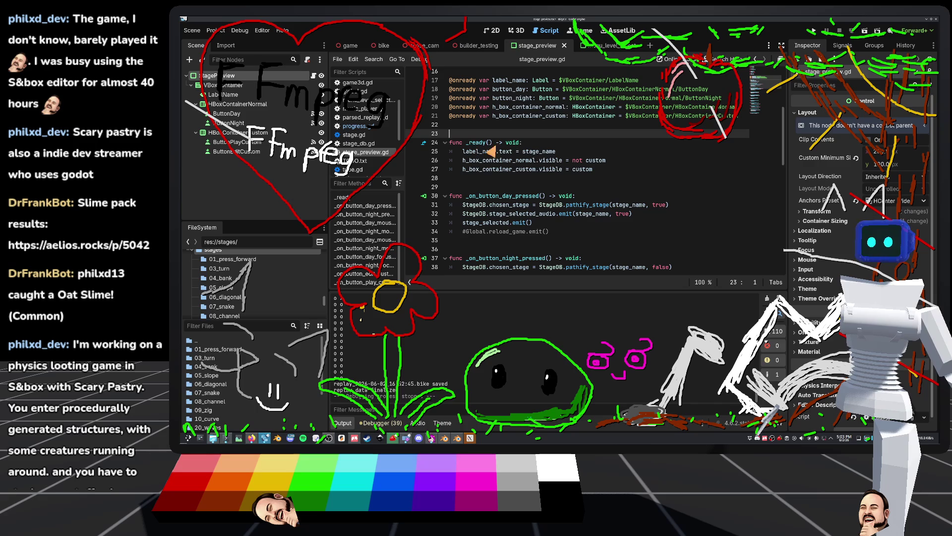
{"action": "left_click", "coordinate": [611, 171]}
{"action": "scroll", "coordinate": [583, 175], "scroll_direction": "up", "scroll_amount": 4}
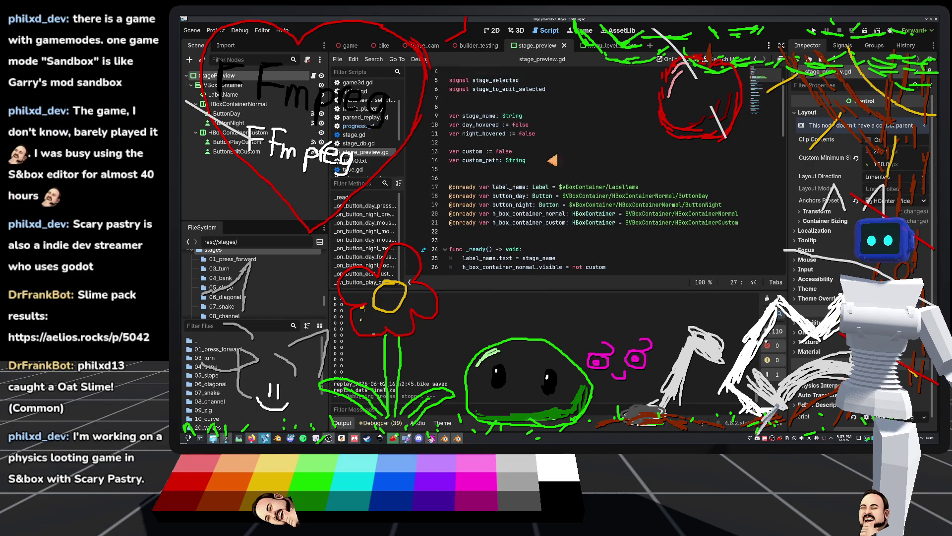
Insert 'if not custom:' after line 27 in _ready, with an indented body line below
{"action": "scroll", "coordinate": [590, 173], "scroll_direction": "down", "scroll_amount": 5}
{"action": "key", "text": "Return"}
{"action": "type", "text": "if n"}
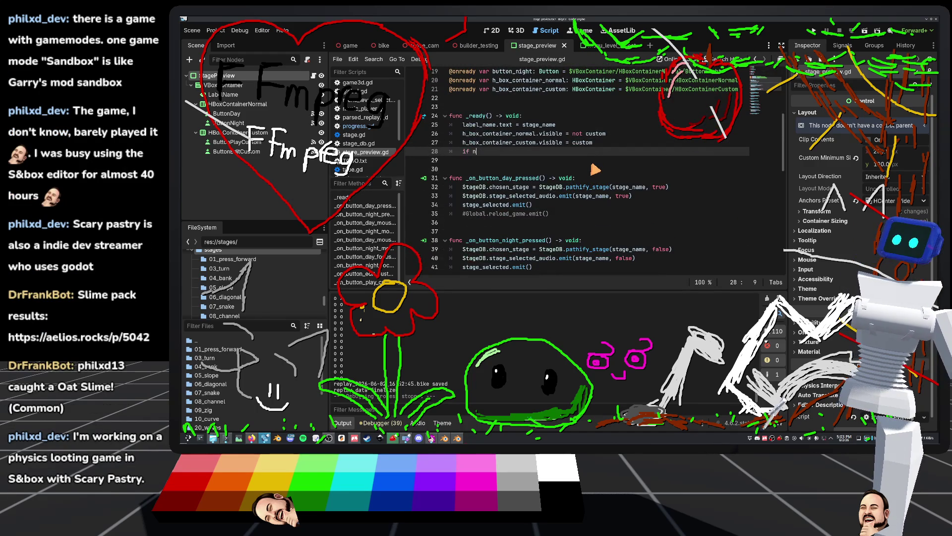
{"action": "type", "text": "ot custom:"}
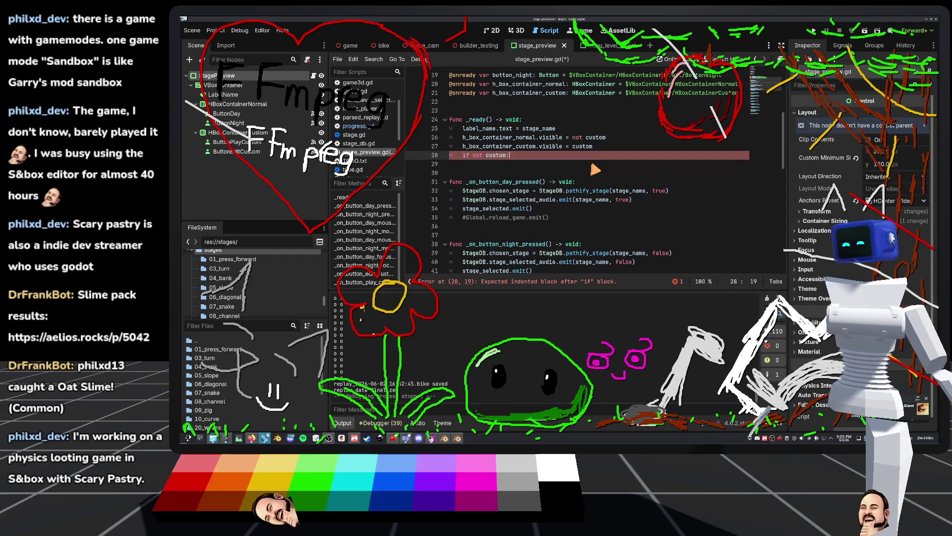
{"action": "key", "text": "Return"}
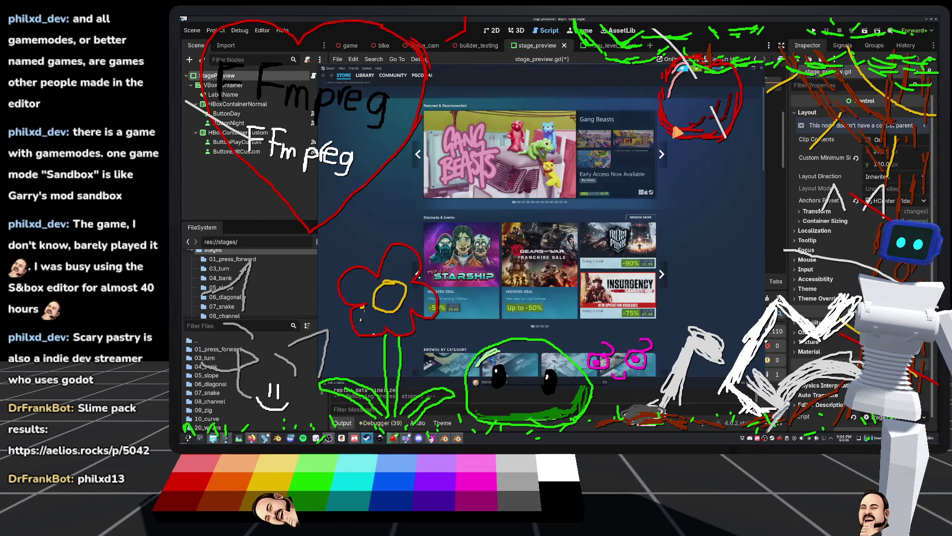
Search the Steam store and open the s&box store page
{"action": "left_click", "coordinate": [621, 93]}
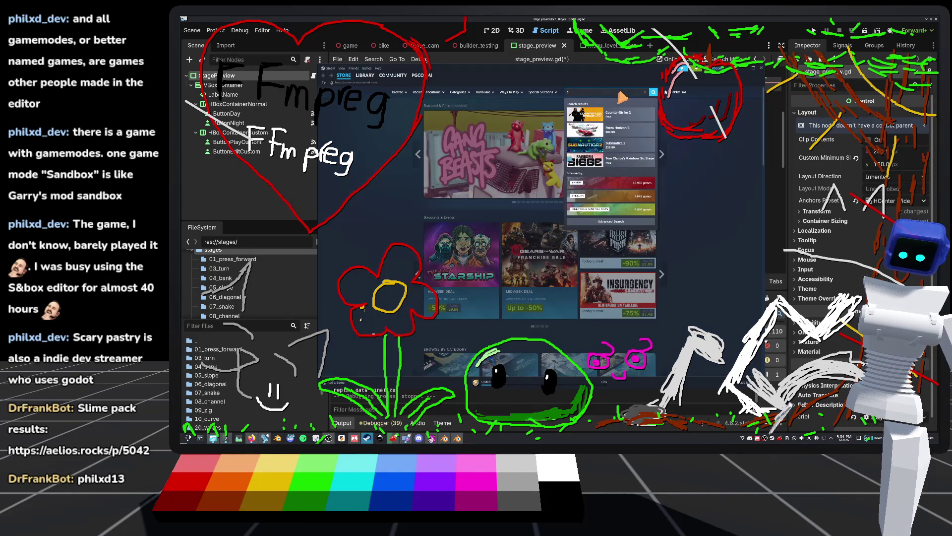
{"action": "type", "text": "b"}
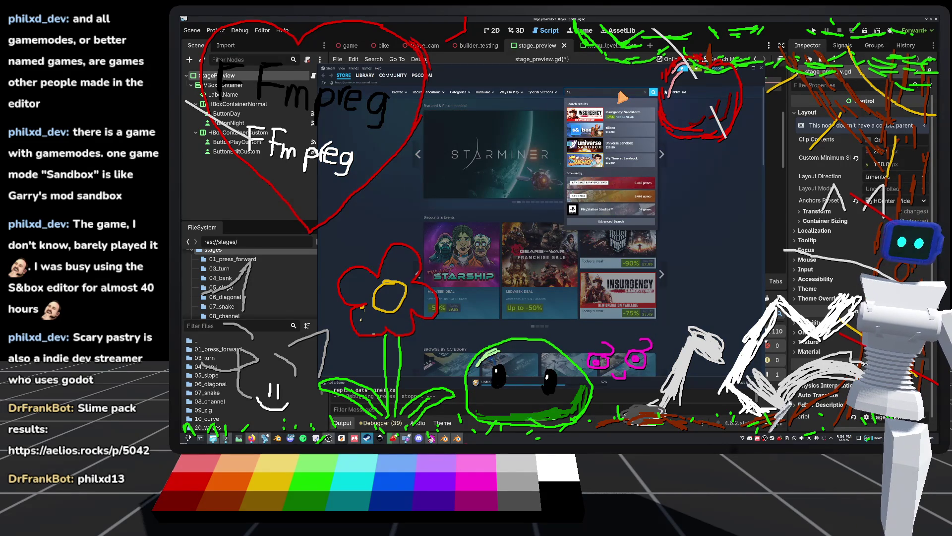
{"action": "left_click", "coordinate": [626, 137]}
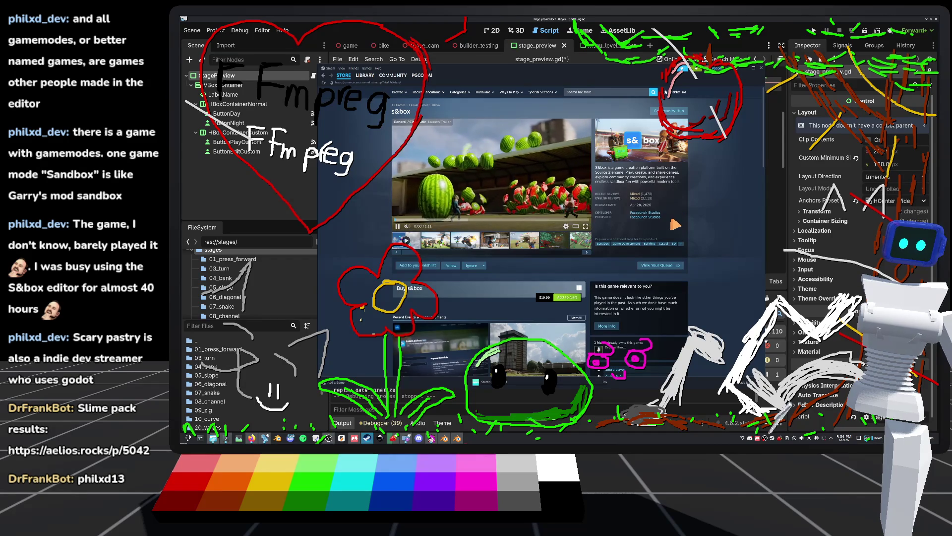
Pause, rewind and replay the s&box trailer, then return to the Godot script editor
{"action": "left_click", "coordinate": [513, 181]}
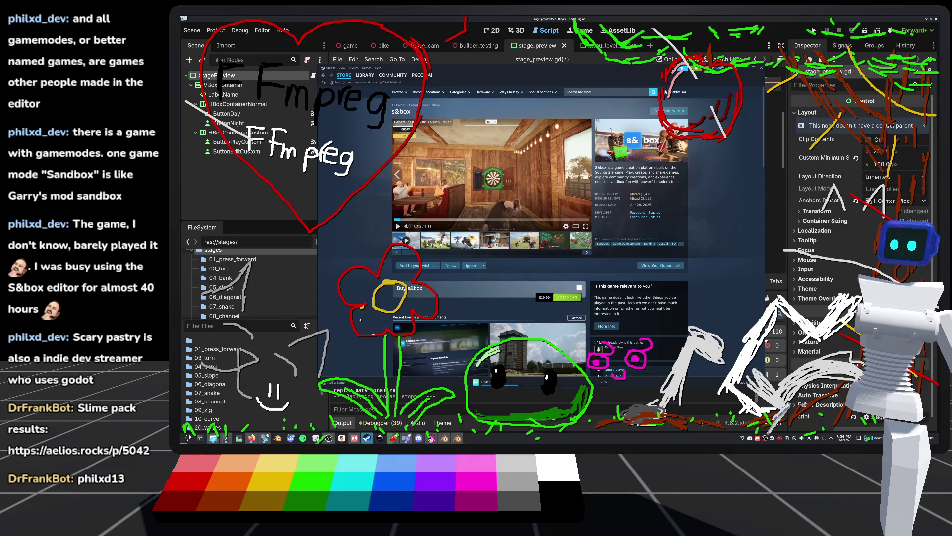
{"action": "left_click", "coordinate": [393, 222]}
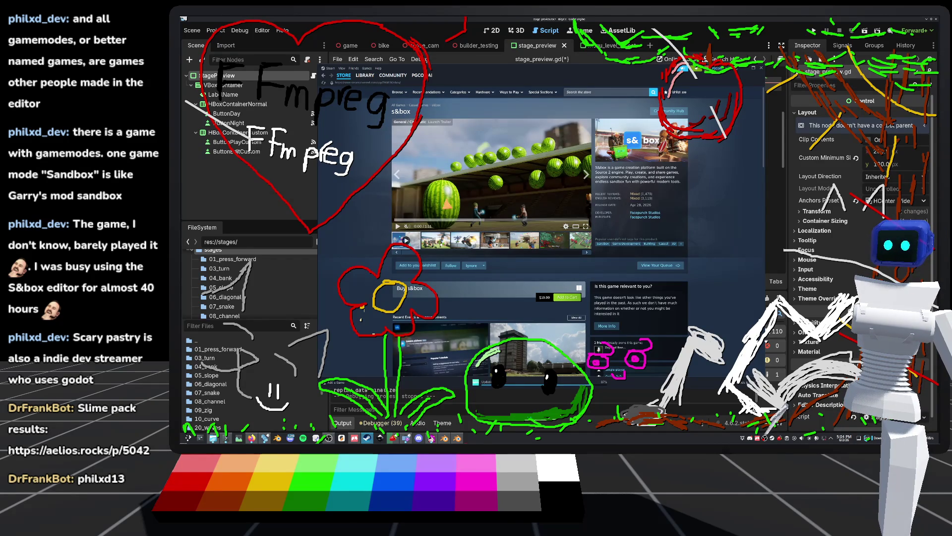
{"action": "left_click", "coordinate": [524, 178]}
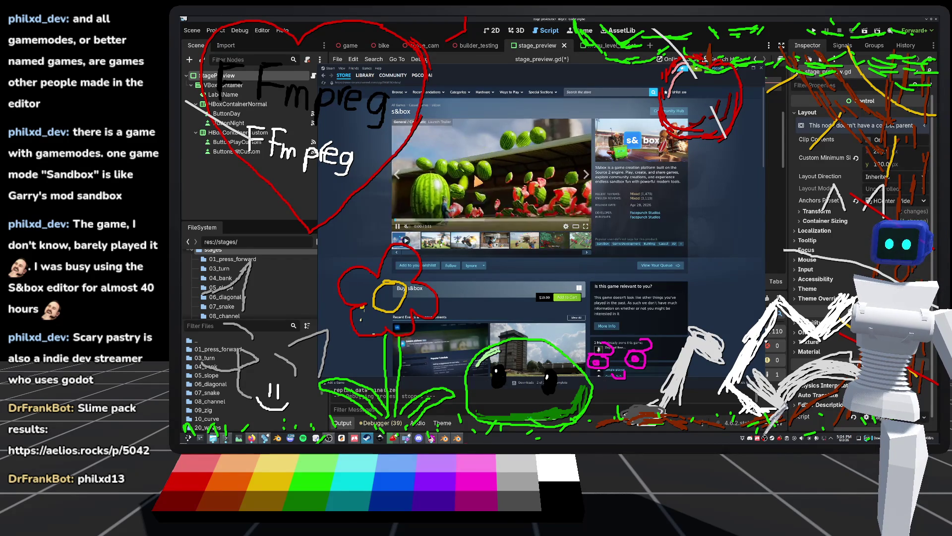
{"action": "left_click", "coordinate": [506, 180]}
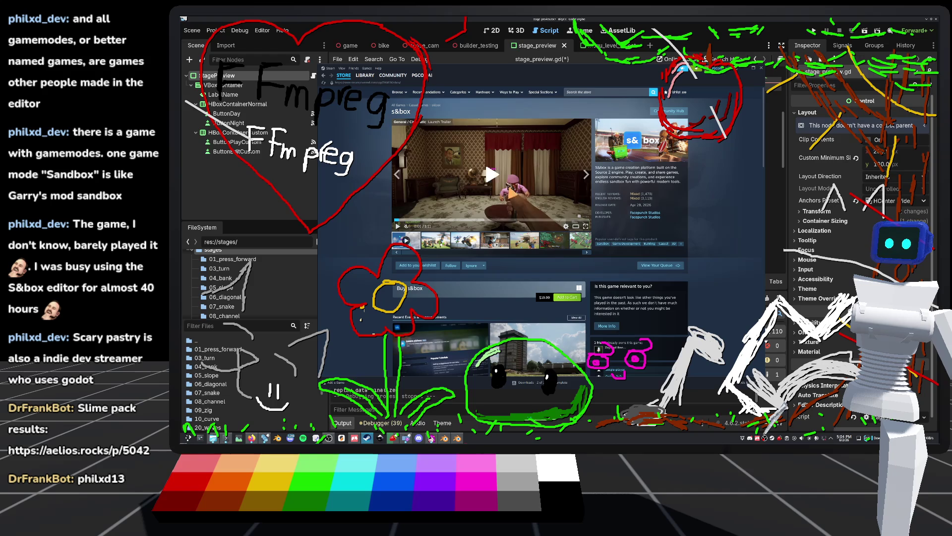
{"action": "left_click", "coordinate": [510, 192]}
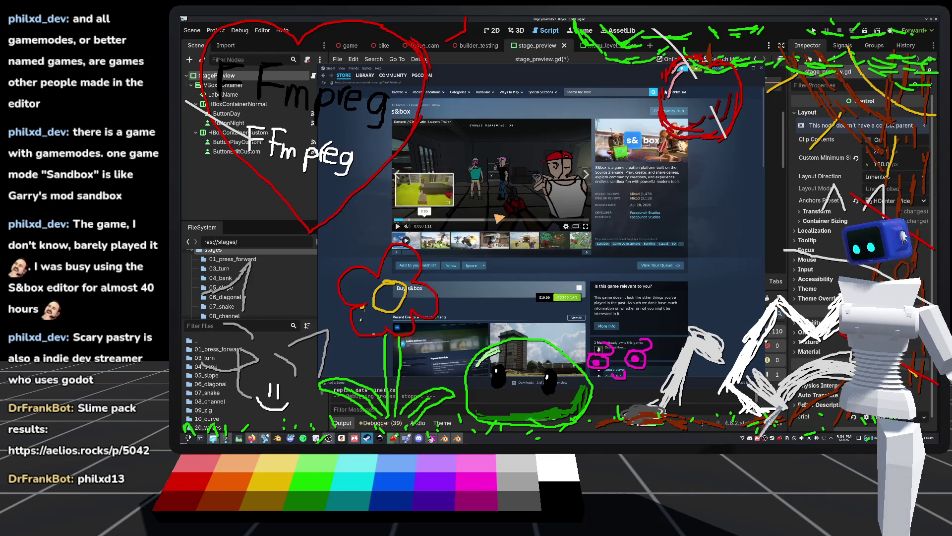
{"action": "left_click", "coordinate": [262, 200]}
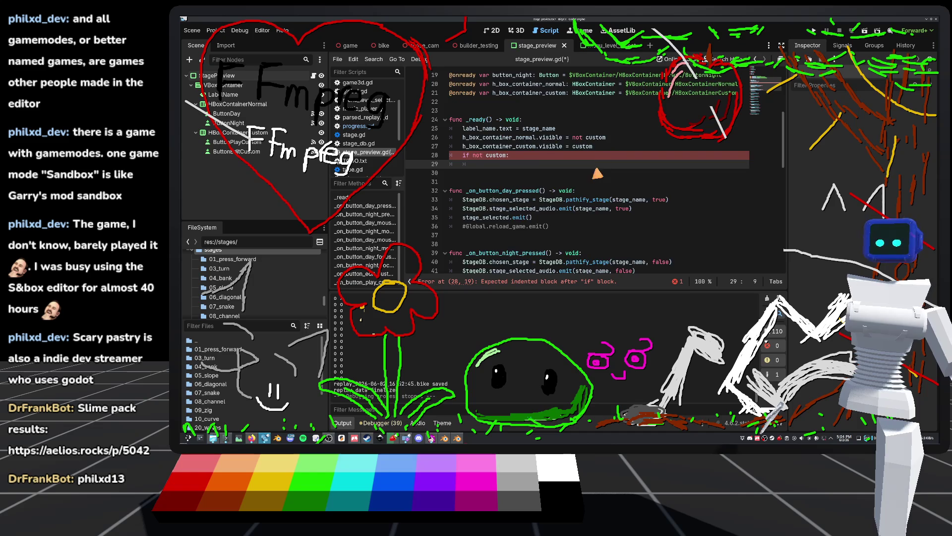
Review stage_preview.gd and select the stage_name variable on line 9
{"action": "scroll", "coordinate": [594, 184], "scroll_direction": "up", "scroll_amount": 3}
{"action": "scroll", "coordinate": [595, 186], "scroll_direction": "down", "scroll_amount": 2}
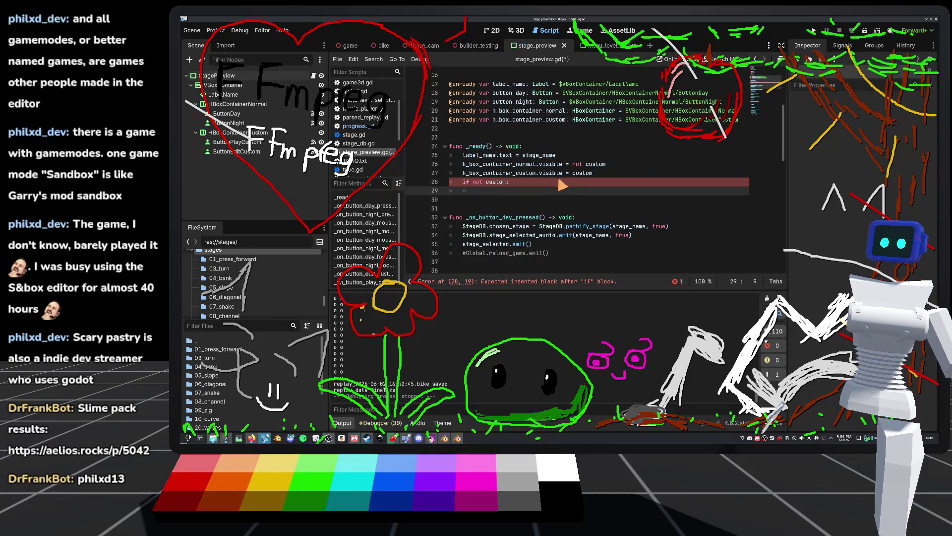
{"action": "scroll", "coordinate": [546, 243], "scroll_direction": "down", "scroll_amount": 5}
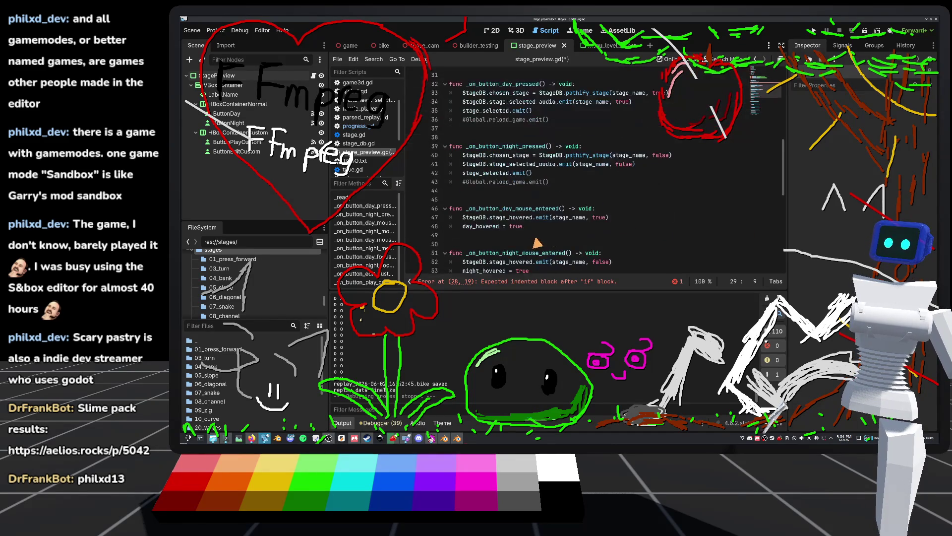
{"action": "scroll", "coordinate": [468, 133], "scroll_direction": "down", "scroll_amount": 4}
{"action": "scroll", "coordinate": [507, 162], "scroll_direction": "down", "scroll_amount": 4}
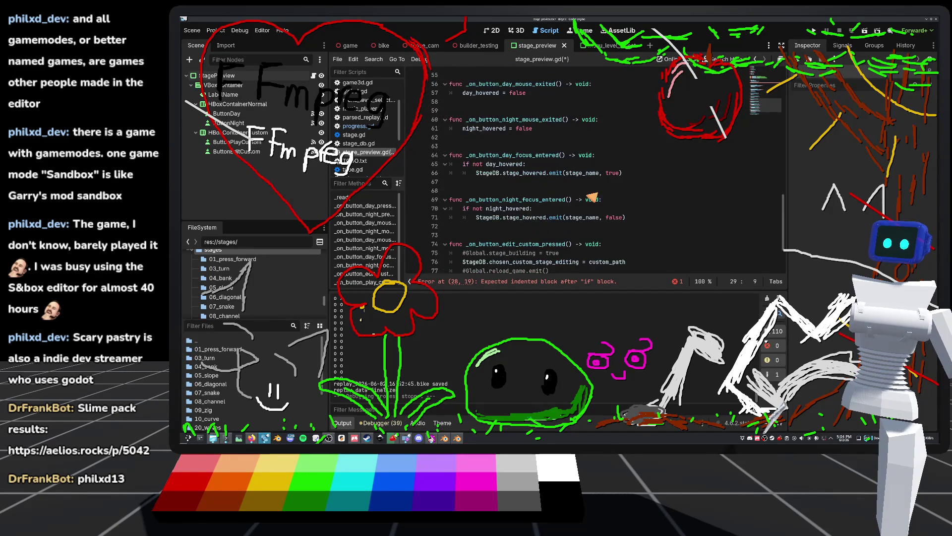
{"action": "scroll", "coordinate": [496, 179], "scroll_direction": "down", "scroll_amount": 2}
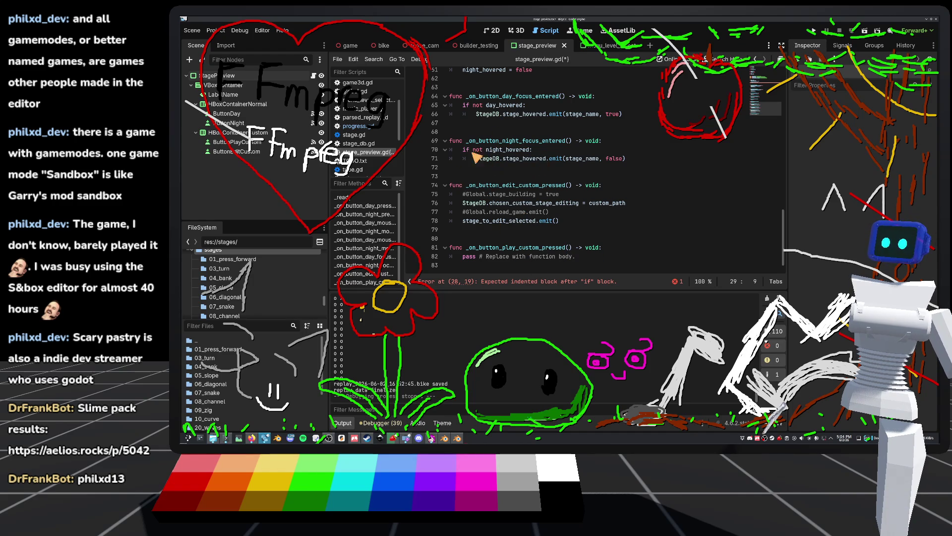
{"action": "scroll", "coordinate": [506, 180], "scroll_direction": "up", "scroll_amount": 19}
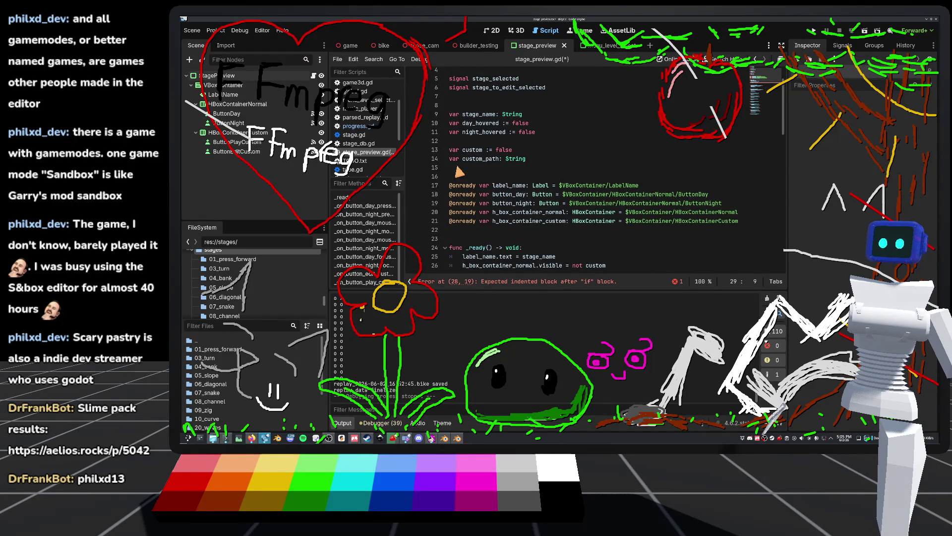
{"action": "scroll", "coordinate": [488, 166], "scroll_direction": "down", "scroll_amount": 1}
{"action": "scroll", "coordinate": [494, 194], "scroll_direction": "up", "scroll_amount": 2}
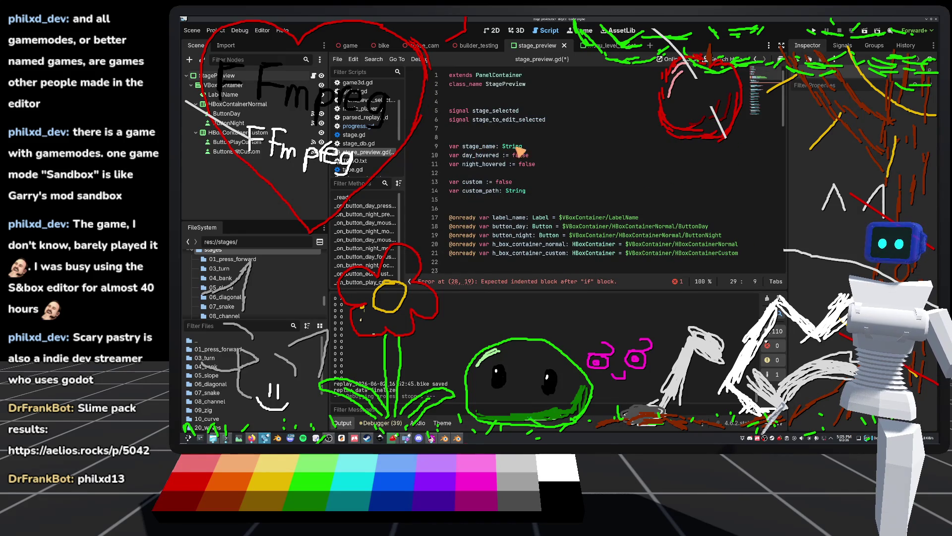
{"action": "double_click", "coordinate": [484, 146]}
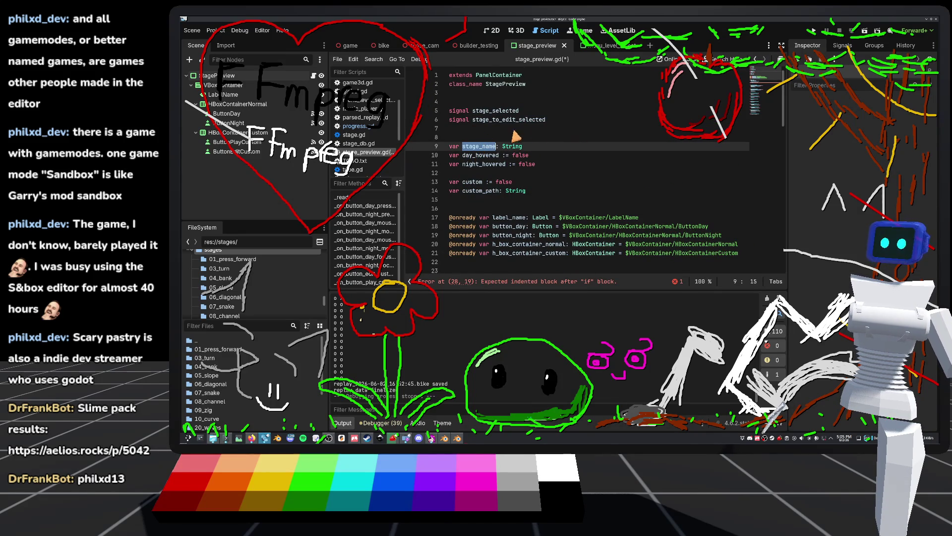
On line 29 write button_day.disabled = not Progress.is_stage_unlocked(stage_name, true)
{"action": "scroll", "coordinate": [489, 164], "scroll_direction": "down", "scroll_amount": 1}
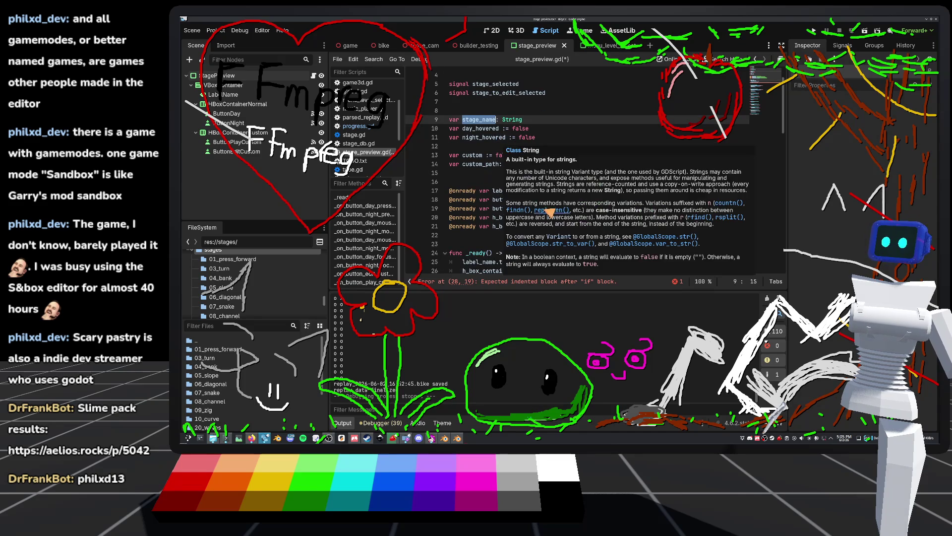
{"action": "scroll", "coordinate": [489, 130], "scroll_direction": "down", "scroll_amount": 4}
{"action": "left_click", "coordinate": [496, 191]}
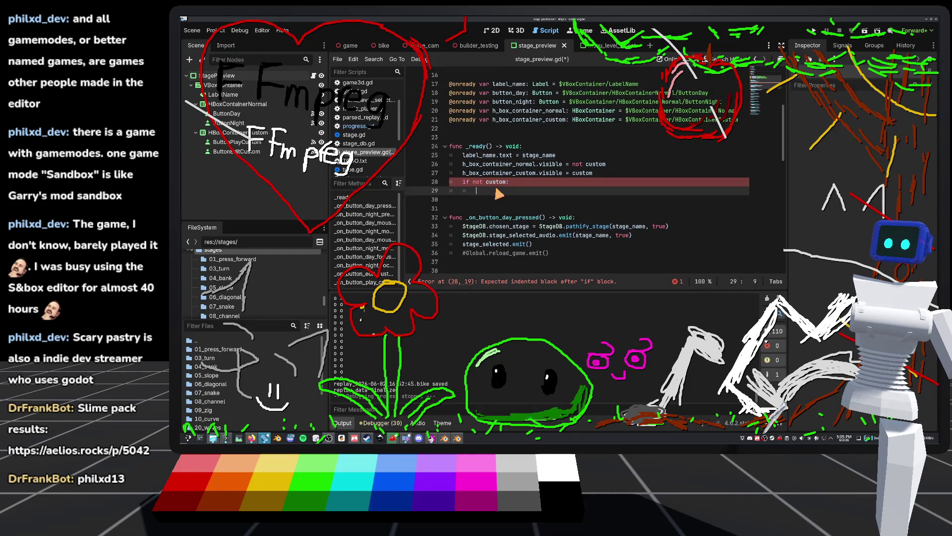
{"action": "type", "text": "button_day."}
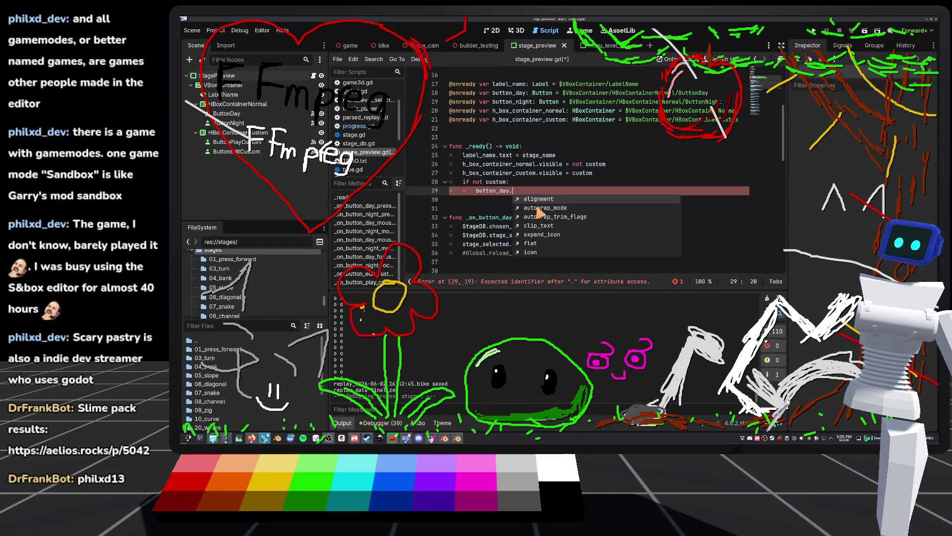
{"action": "type", "text": "disabled "}
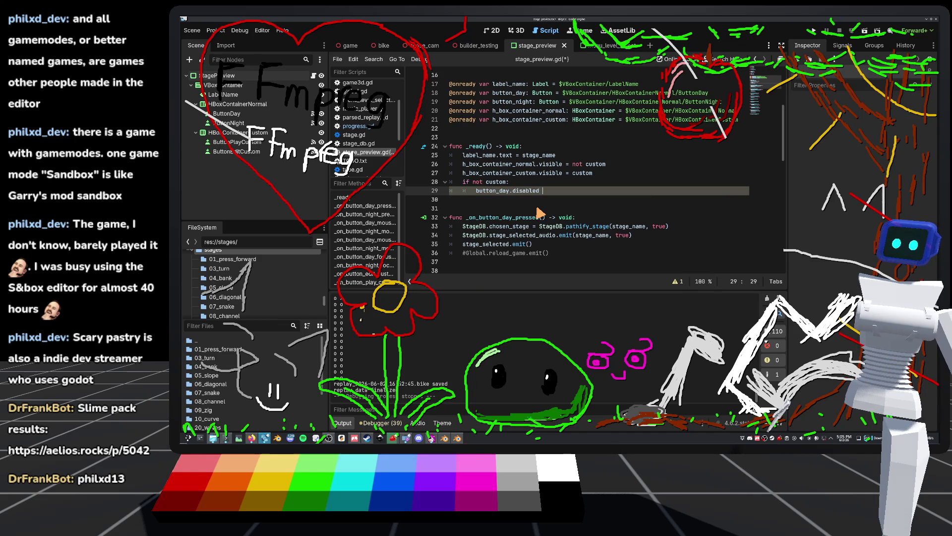
{"action": "type", "text": "= not "}
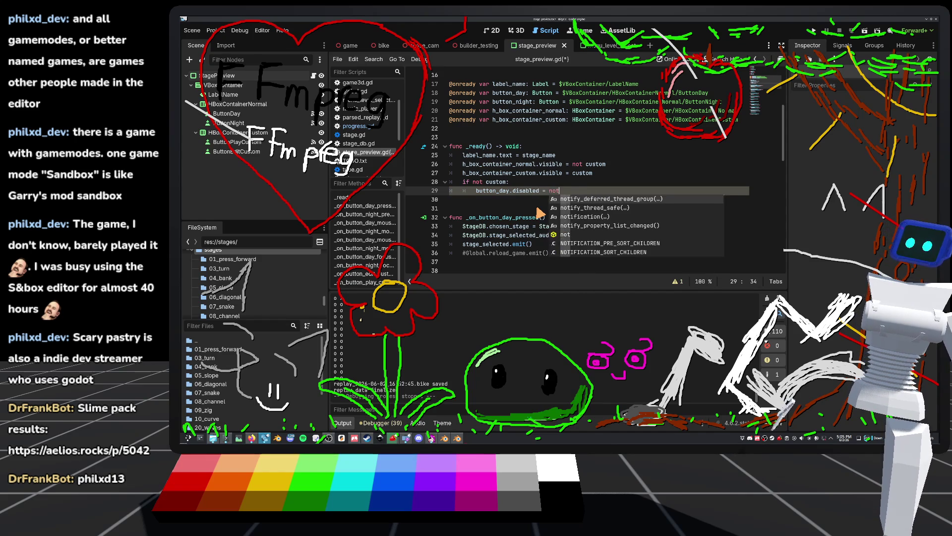
{"action": "type", "text": "Progress.is_"}
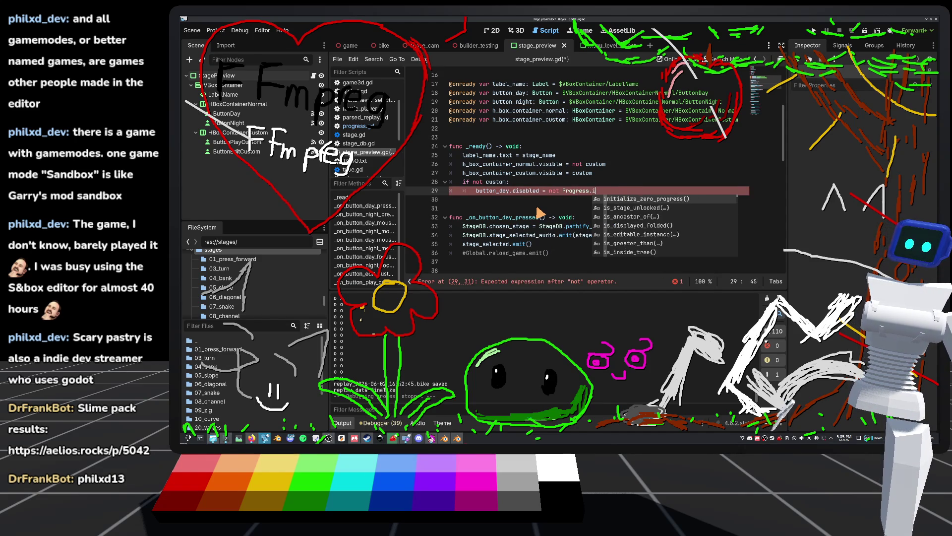
{"action": "key", "text": "Return"}
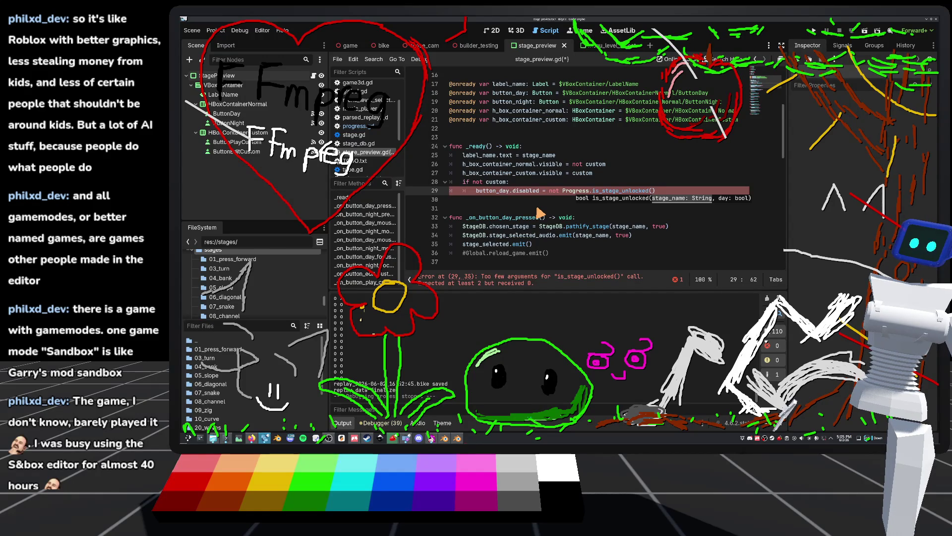
{"action": "type", "text": "stage_name, "}
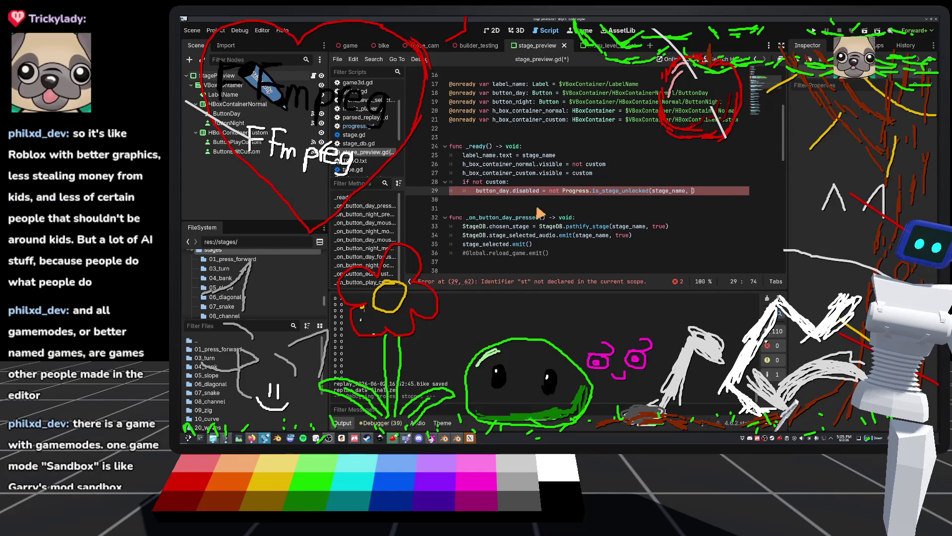
{"action": "type", "text": "true"}
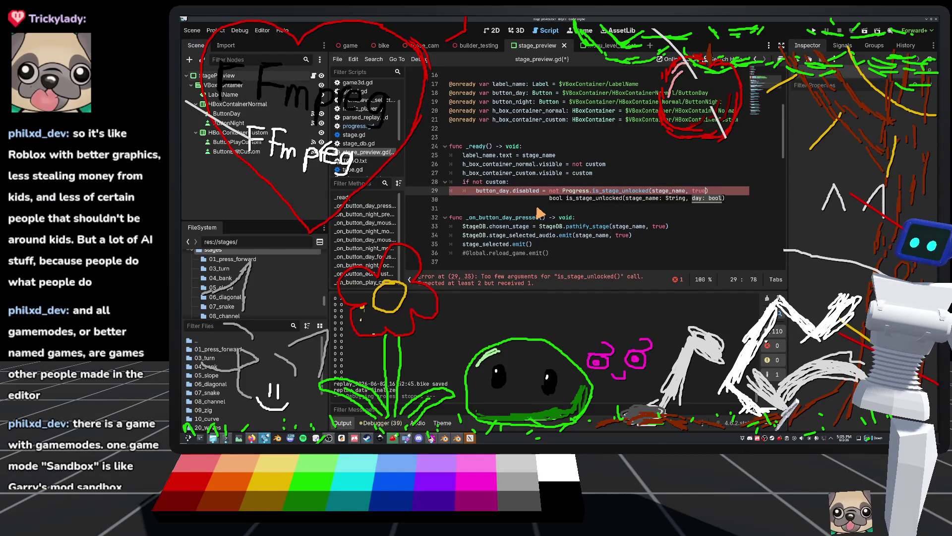
{"action": "left_click", "coordinate": [727, 193]}
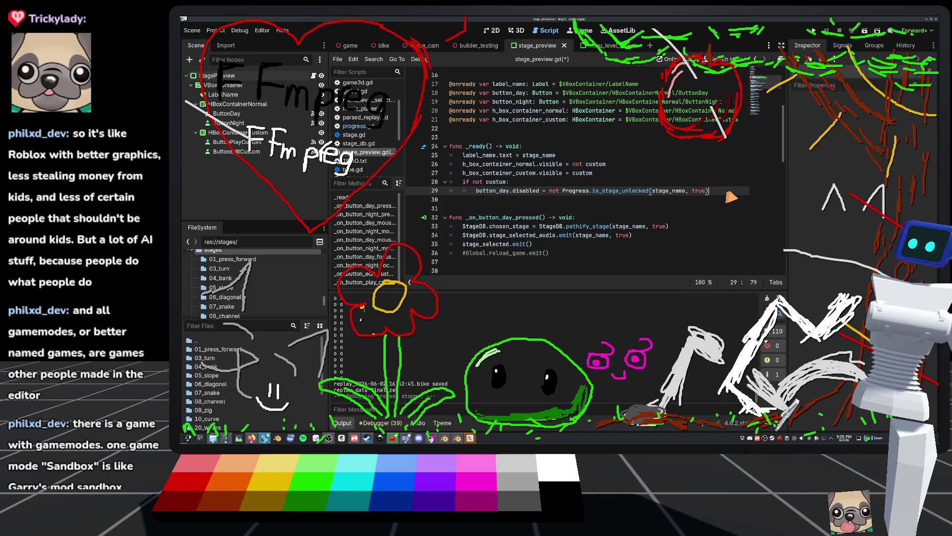
Duplicate it as button_night with false on line 30, then save and run the game with F5
{"action": "key", "text": "Return"}
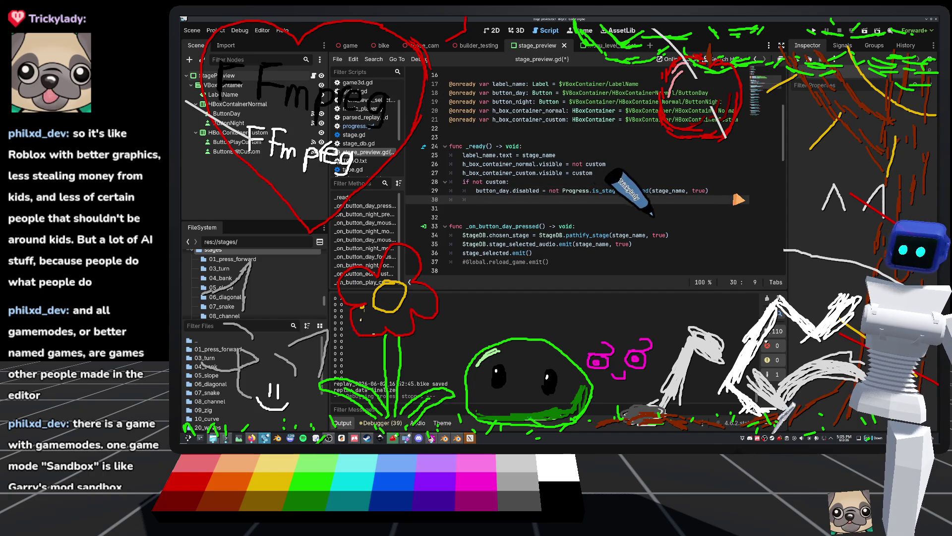
{"action": "type", "text": "button_day.disabled = not Progress.is_stage_unlocked(stage_name, true)"}
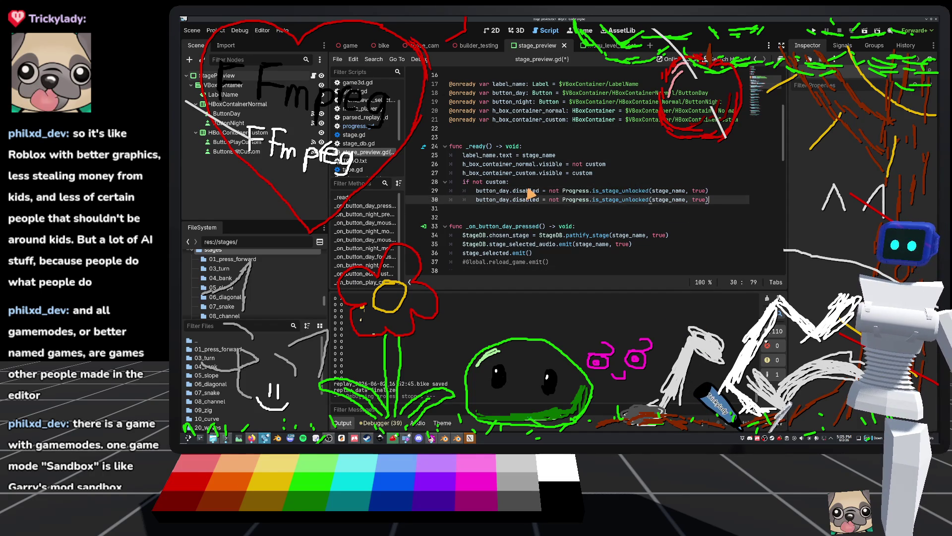
{"action": "left_click_drag", "start_coordinate": [510, 203], "coordinate": [502, 201]}
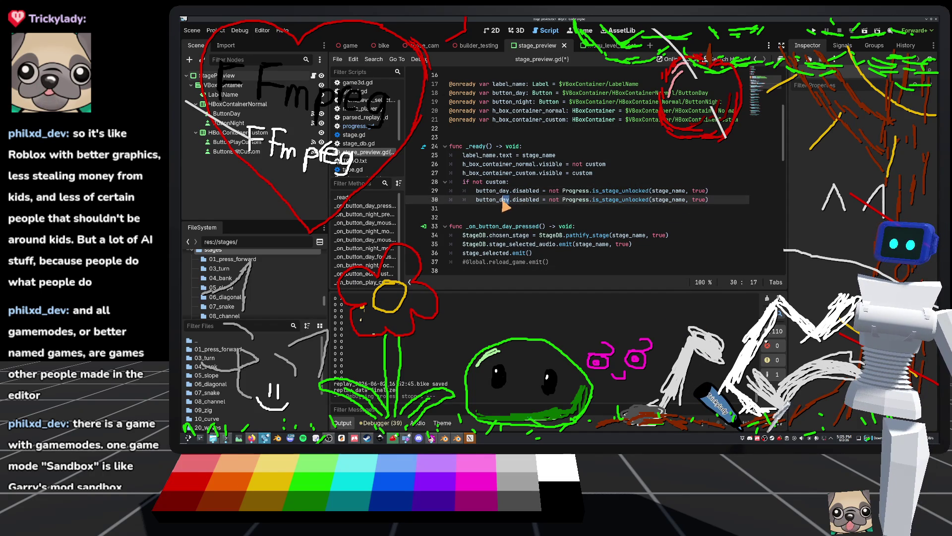
{"action": "type", "text": "night"}
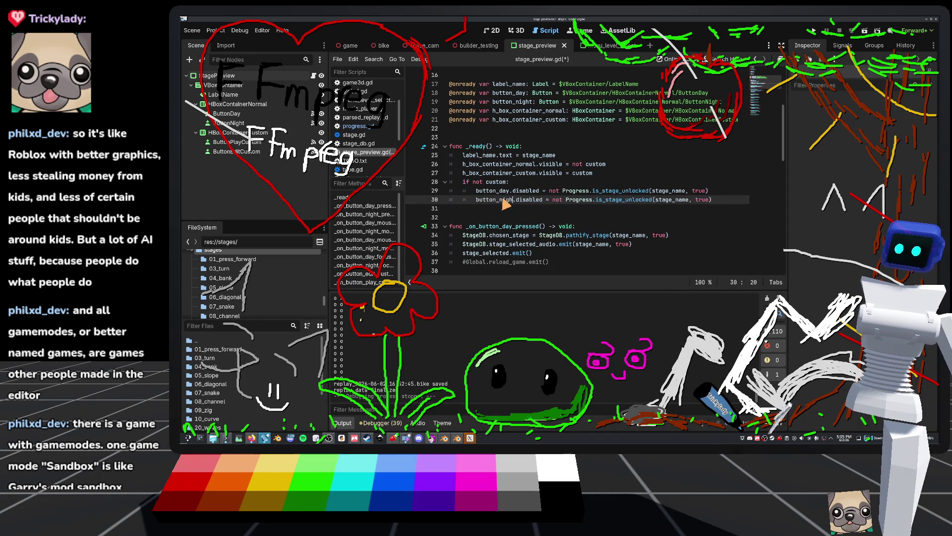
{"action": "left_click", "coordinate": [717, 201]}
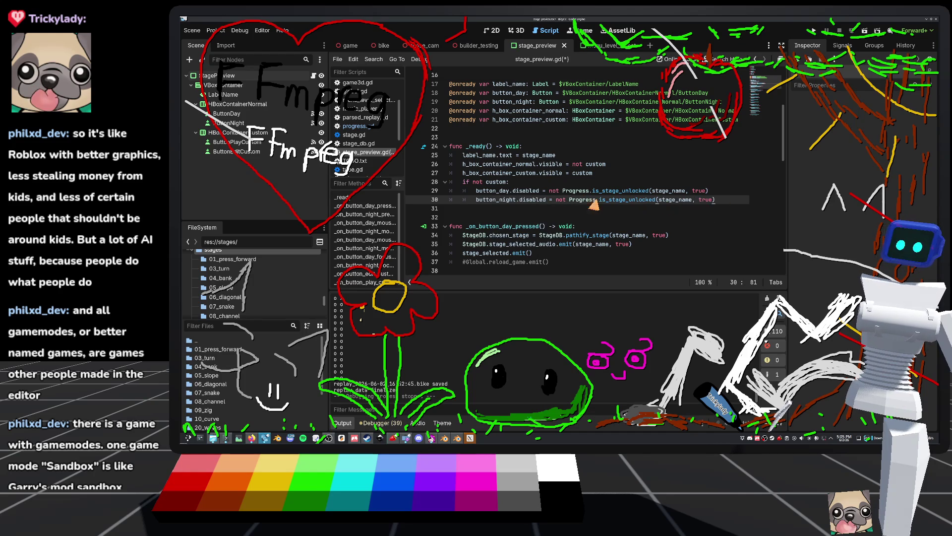
{"action": "double_click", "coordinate": [707, 200]}
{"action": "type", "text": "false"}
{"action": "left_click", "coordinate": [729, 129]}
{"action": "key", "text": "F5"}
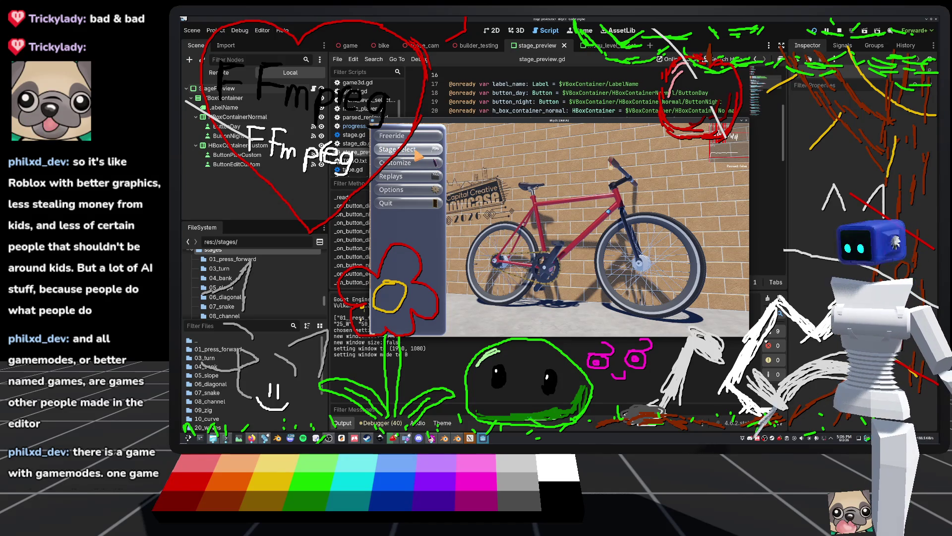
Open Stage Select in the running game and scroll through the Day/Night stage list
{"action": "left_click", "coordinate": [403, 154]}
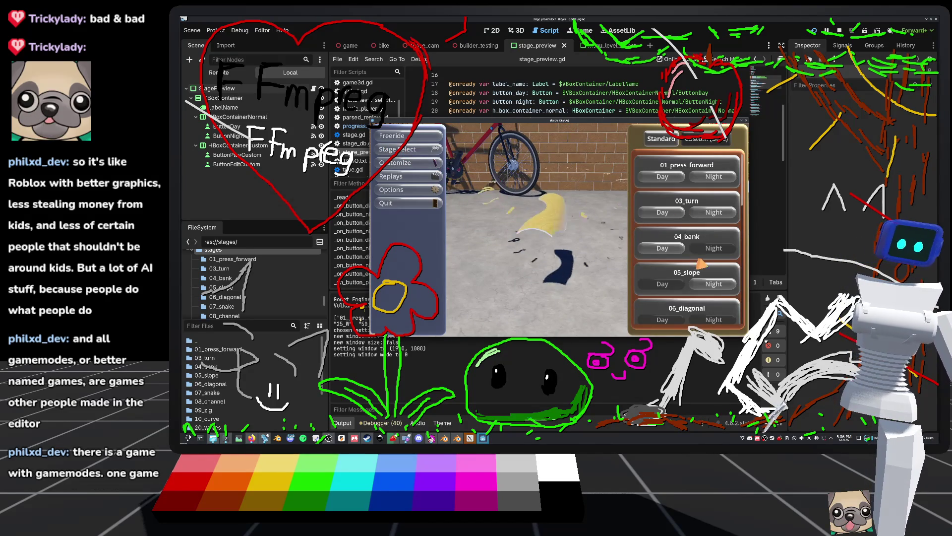
{"action": "scroll", "coordinate": [676, 255], "scroll_direction": "down", "scroll_amount": 1}
{"action": "scroll", "coordinate": [676, 255], "scroll_direction": "up", "scroll_amount": 1}
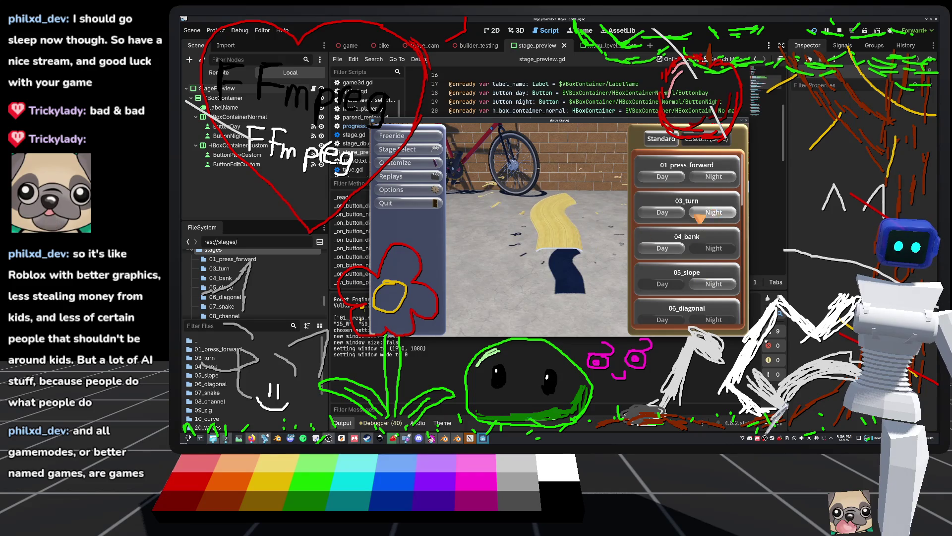
Play 04_bank to completion, return to Stage Select via the main menu, then quit the game
{"action": "left_click", "coordinate": [640, 247]}
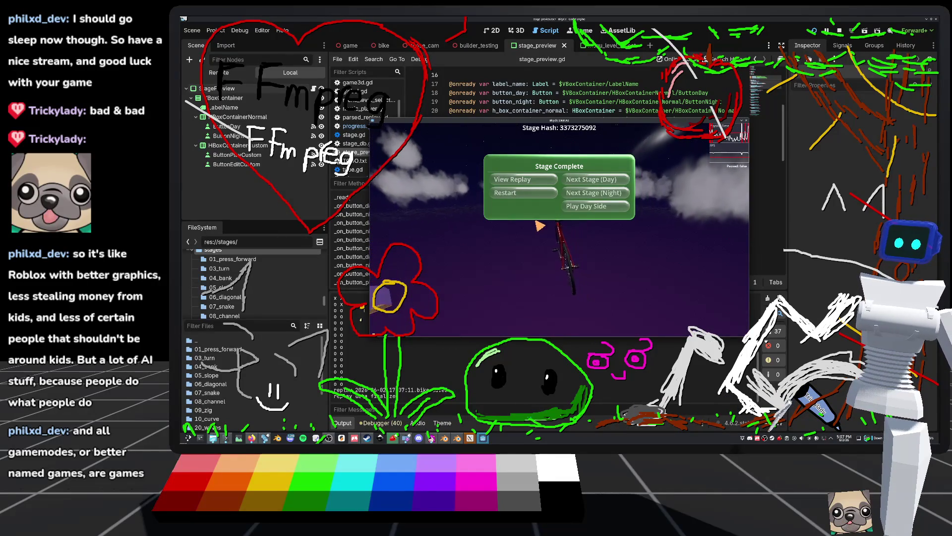
{"action": "key", "text": "Escape"}
{"action": "left_click", "coordinate": [399, 135]}
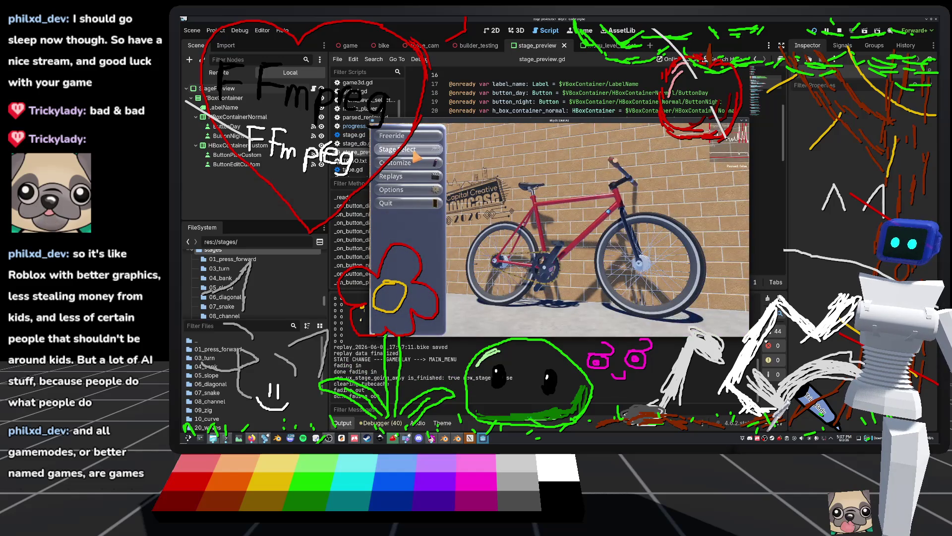
{"action": "left_click", "coordinate": [416, 154]}
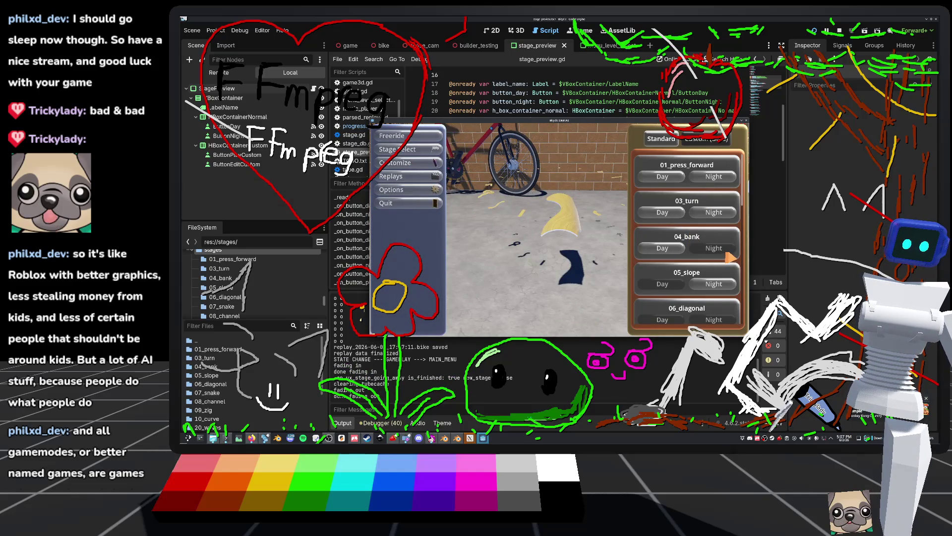
{"action": "left_click", "coordinate": [415, 210]}
Scroll through the edited stage_preview.gd, then switch to the game scene with game3d.gd
{"action": "scroll", "coordinate": [501, 212], "scroll_direction": "down", "scroll_amount": 5}
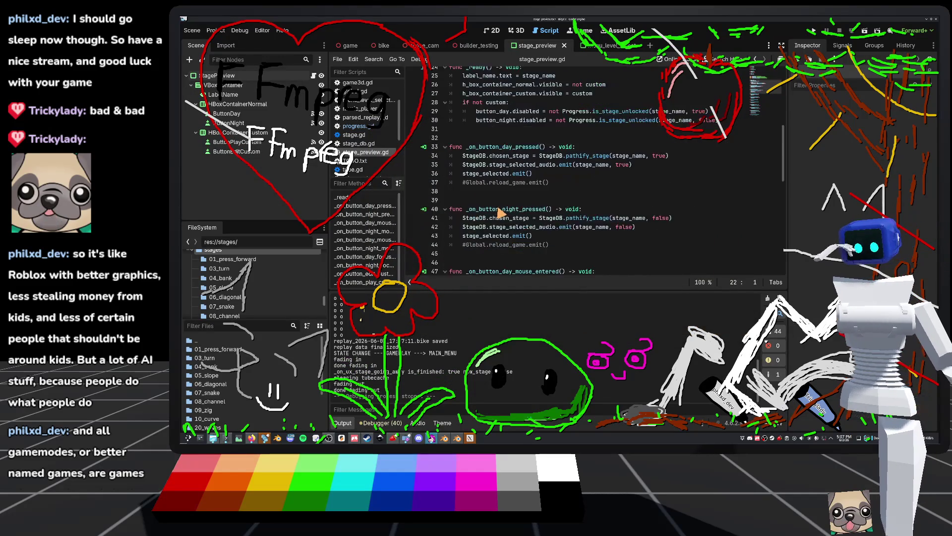
{"action": "scroll", "coordinate": [501, 212], "scroll_direction": "down", "scroll_amount": 9}
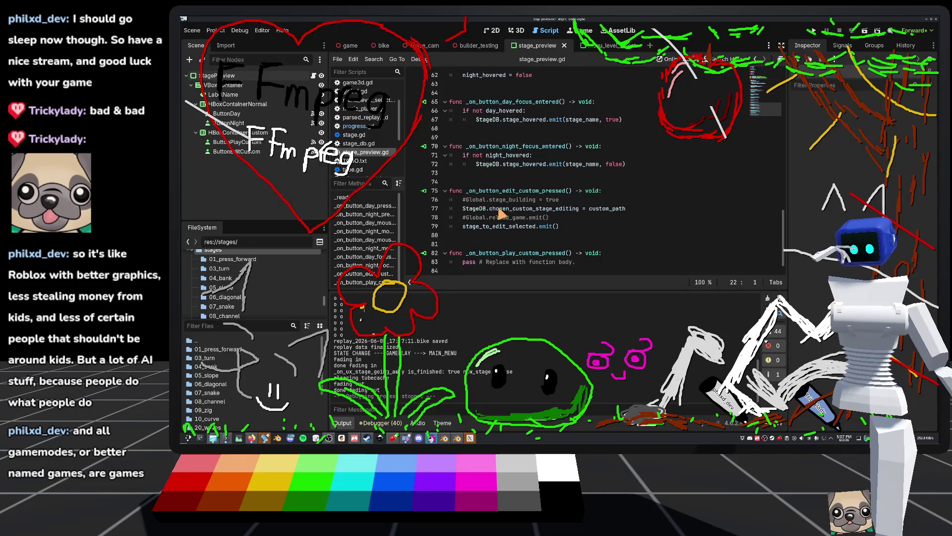
{"action": "scroll", "coordinate": [491, 246], "scroll_direction": "up", "scroll_amount": 15}
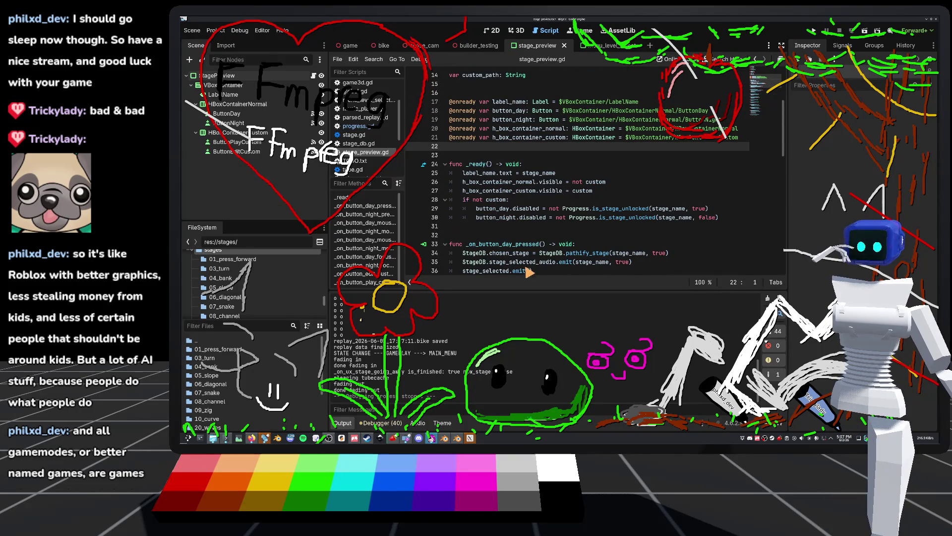
{"action": "scroll", "coordinate": [573, 183], "scroll_direction": "up", "scroll_amount": 4}
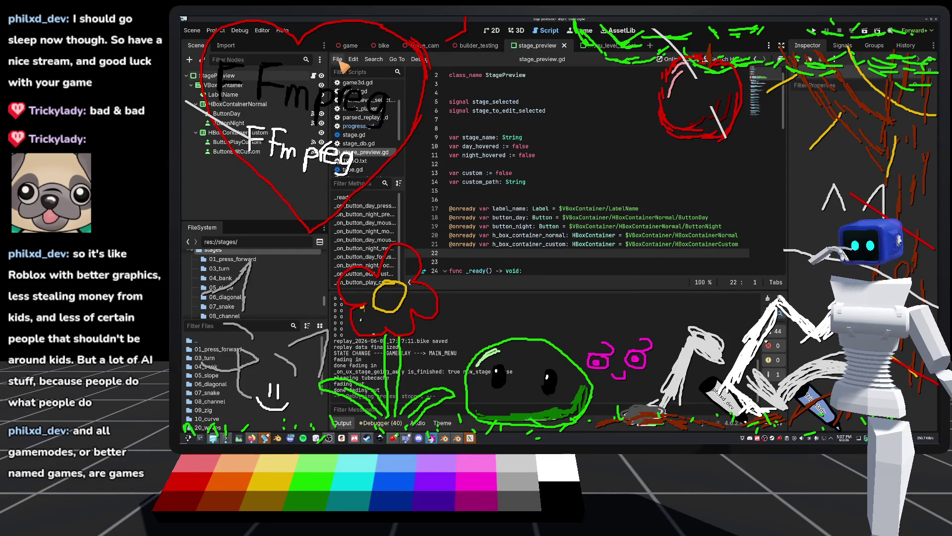
{"action": "left_click", "coordinate": [348, 45]}
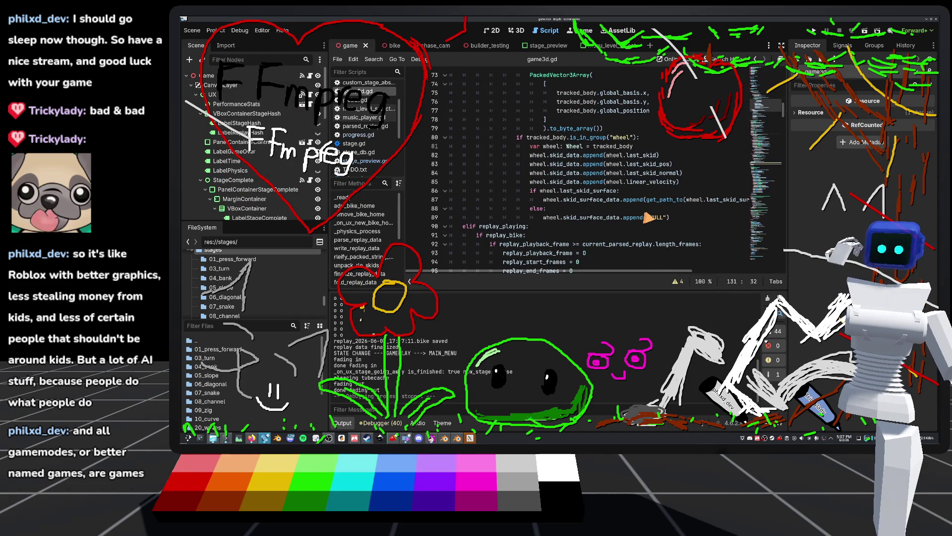
{"action": "scroll", "coordinate": [646, 217], "scroll_direction": "down", "scroll_amount": 5}
{"action": "scroll", "coordinate": [627, 219], "scroll_direction": "down", "scroll_amount": 4}
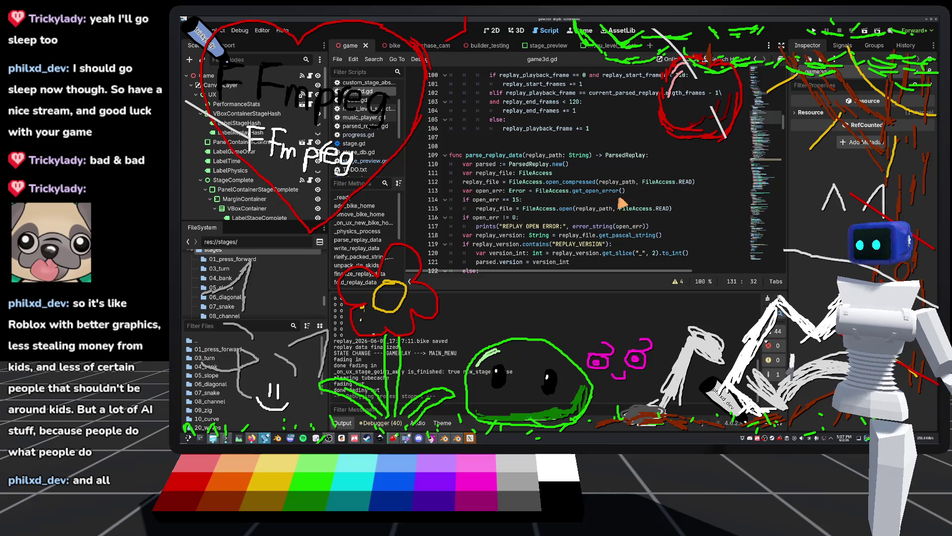
{"action": "scroll", "coordinate": [526, 177], "scroll_direction": "up", "scroll_amount": 2}
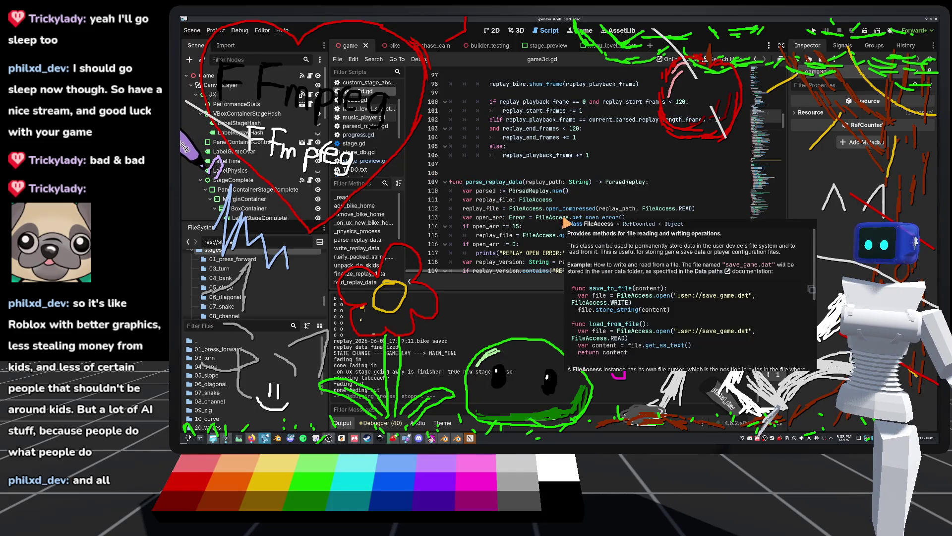
{"action": "scroll", "coordinate": [558, 204], "scroll_direction": "down", "scroll_amount": 2}
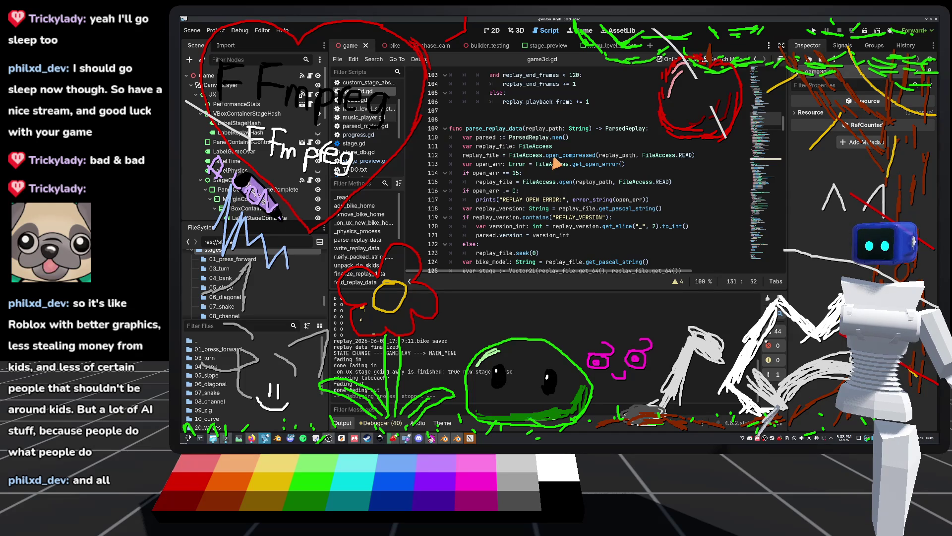
{"action": "mouse_move", "coordinate": [555, 160]}
{"action": "scroll", "coordinate": [521, 167], "scroll_direction": "down", "scroll_amount": 2}
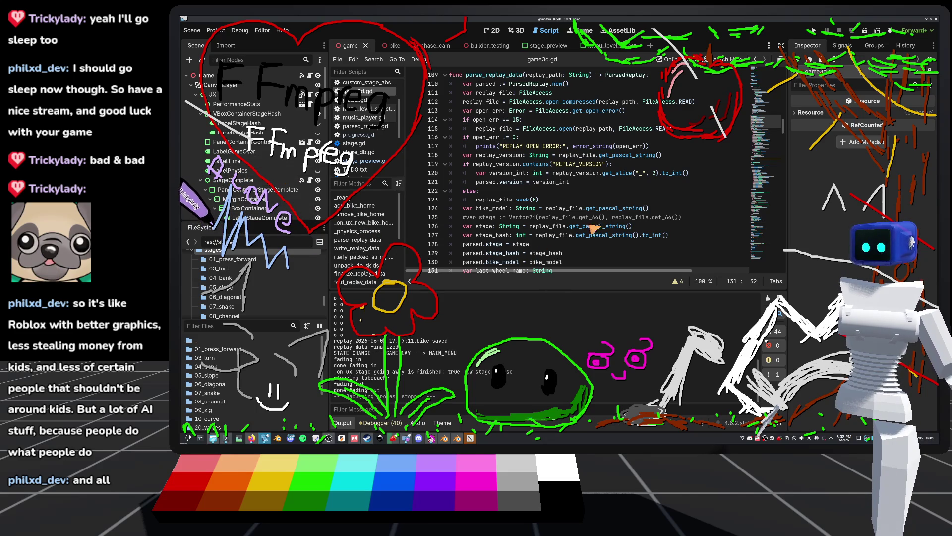
{"action": "scroll", "coordinate": [635, 228], "scroll_direction": "down", "scroll_amount": 1}
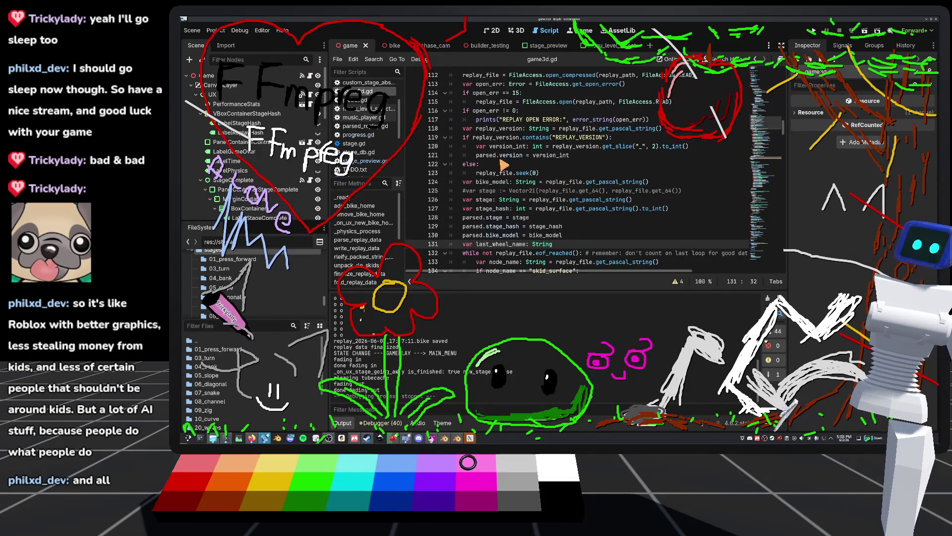
{"action": "left_click", "coordinate": [603, 164]}
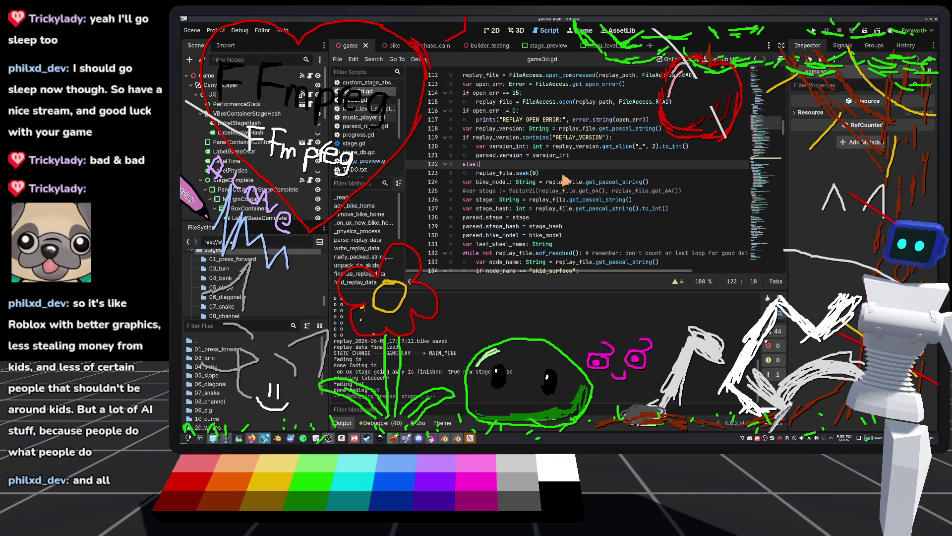
{"action": "mouse_move", "coordinate": [525, 185]}
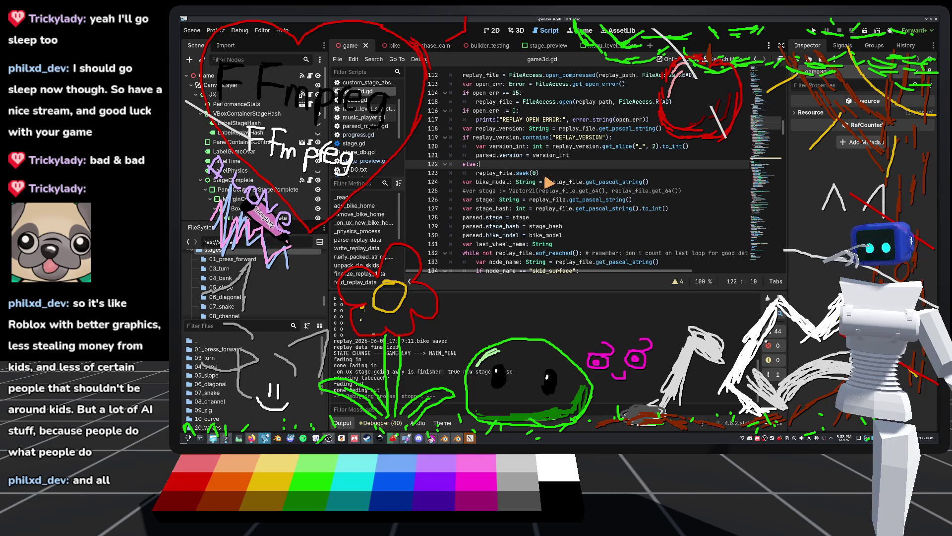
{"action": "scroll", "coordinate": [541, 186], "scroll_direction": "up", "scroll_amount": 9}
{"action": "scroll", "coordinate": [529, 194], "scroll_direction": "up", "scroll_amount": 4}
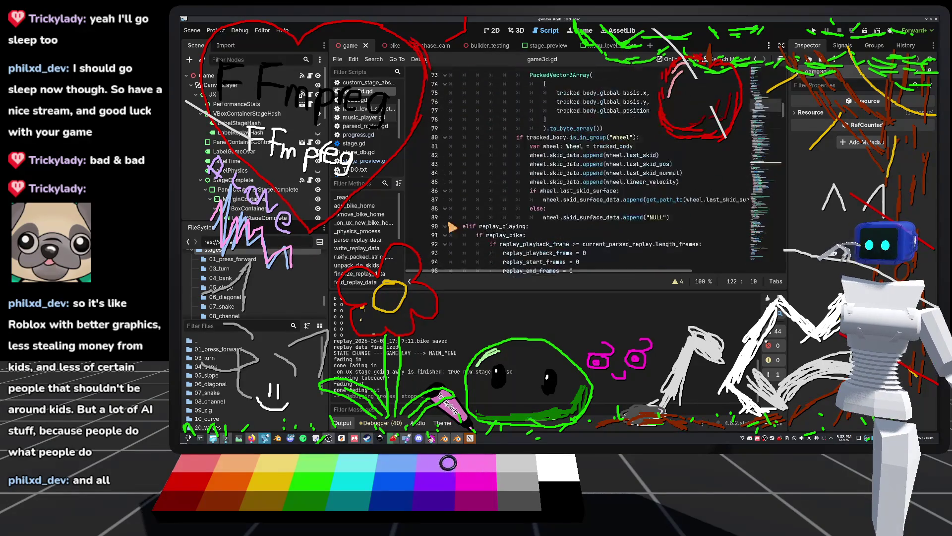
{"action": "left_click", "coordinate": [310, 93]}
Scroll through ux.gd to review its state-change handling, including the MAIN_MENU reset
{"action": "scroll", "coordinate": [511, 190], "scroll_direction": "up", "scroll_amount": 2}
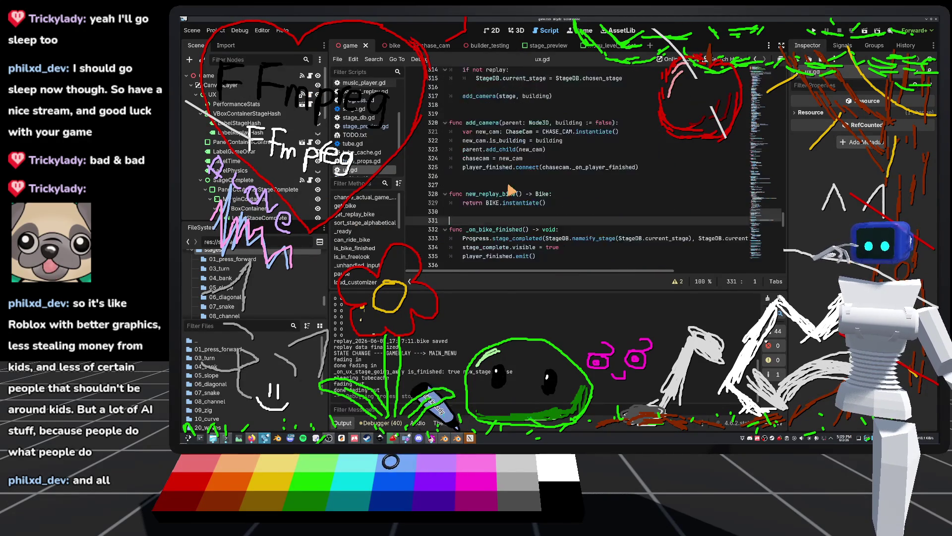
{"action": "scroll", "coordinate": [511, 190], "scroll_direction": "down", "scroll_amount": 3}
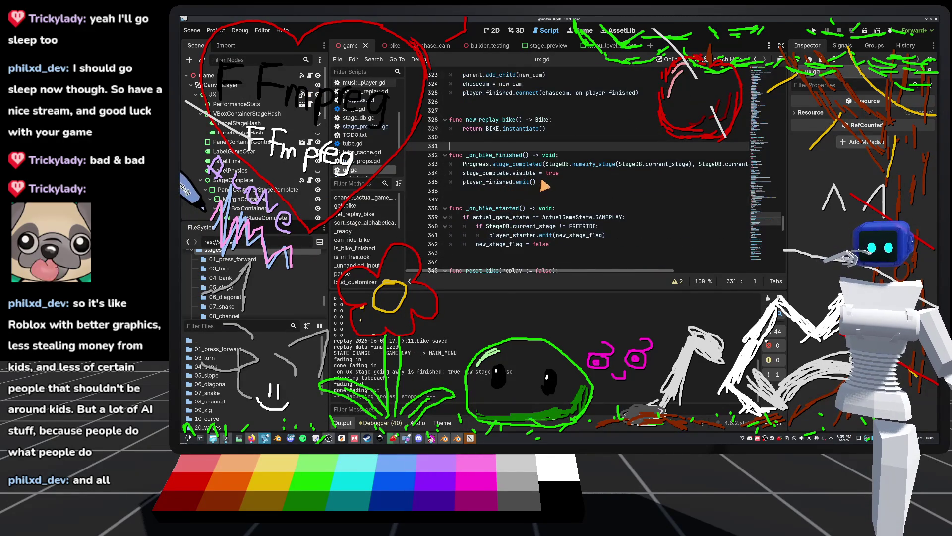
{"action": "scroll", "coordinate": [538, 213], "scroll_direction": "up", "scroll_amount": 20}
{"action": "scroll", "coordinate": [538, 216], "scroll_direction": "up", "scroll_amount": 16}
{"action": "scroll", "coordinate": [538, 215], "scroll_direction": "up", "scroll_amount": 8}
{"action": "scroll", "coordinate": [538, 217], "scroll_direction": "up", "scroll_amount": 13}
{"action": "scroll", "coordinate": [544, 229], "scroll_direction": "up", "scroll_amount": 11}
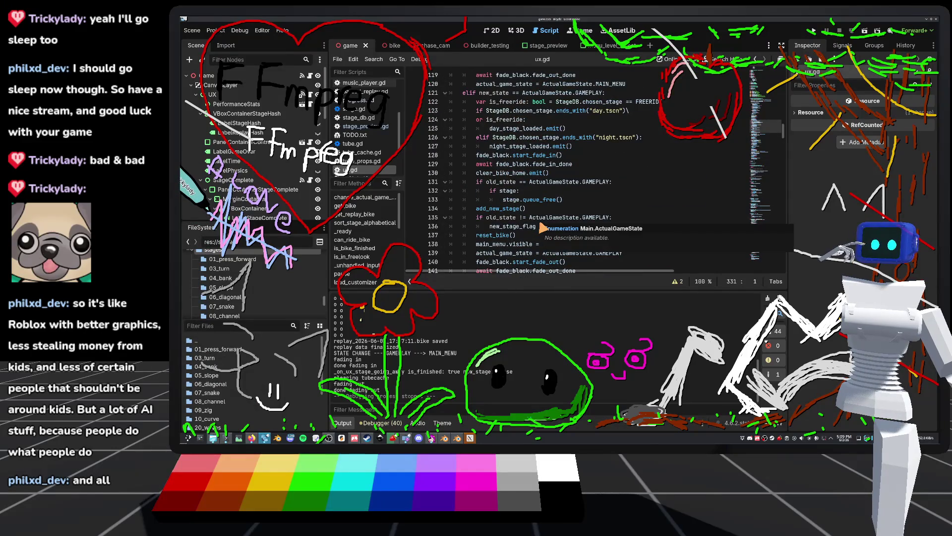
{"action": "scroll", "coordinate": [584, 231], "scroll_direction": "up", "scroll_amount": 5}
{"action": "scroll", "coordinate": [534, 214], "scroll_direction": "up", "scroll_amount": 2}
{"action": "scroll", "coordinate": [496, 190], "scroll_direction": "up", "scroll_amount": 2}
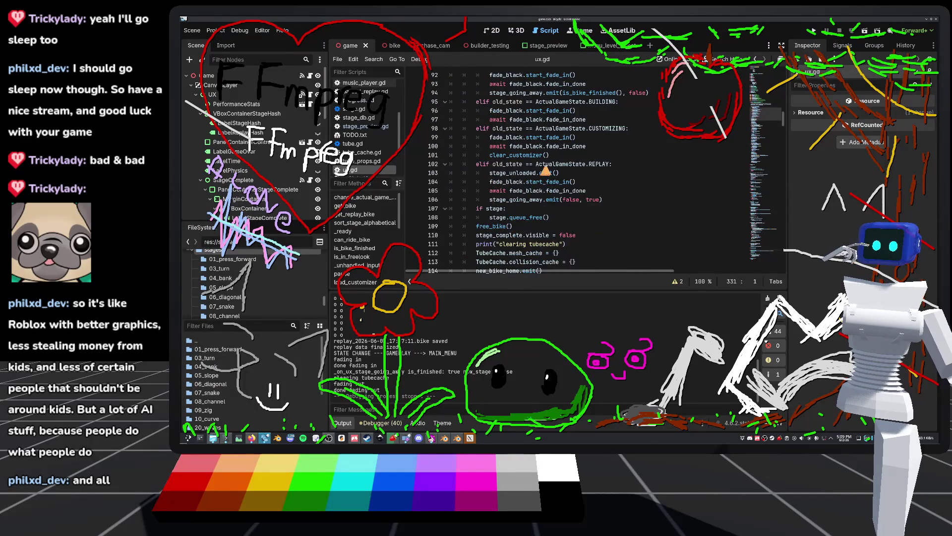
{"action": "scroll", "coordinate": [546, 171], "scroll_direction": "up", "scroll_amount": 3}
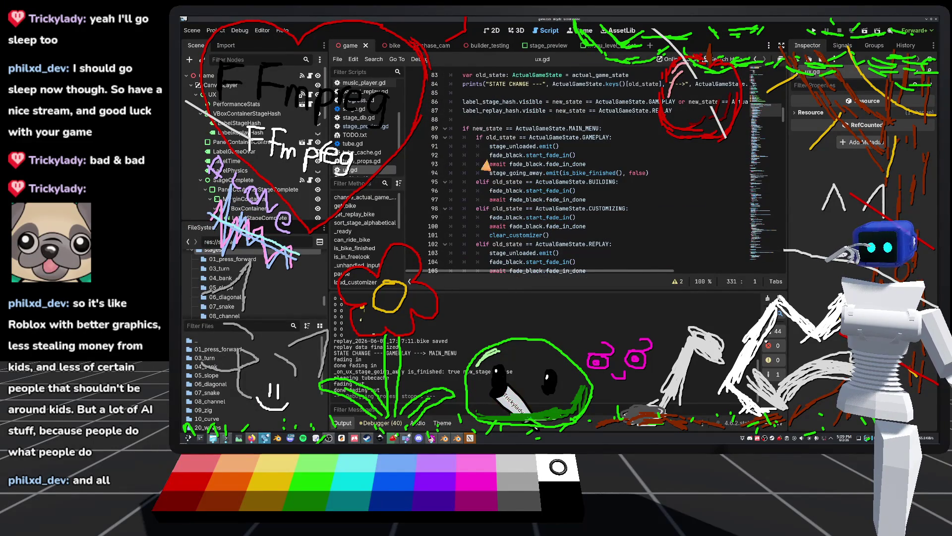
{"action": "scroll", "coordinate": [488, 164], "scroll_direction": "down", "scroll_amount": 1}
{"action": "scroll", "coordinate": [496, 158], "scroll_direction": "down", "scroll_amount": 2}
{"action": "scroll", "coordinate": [496, 155], "scroll_direction": "down", "scroll_amount": 2}
{"action": "scroll", "coordinate": [538, 183], "scroll_direction": "down", "scroll_amount": 2}
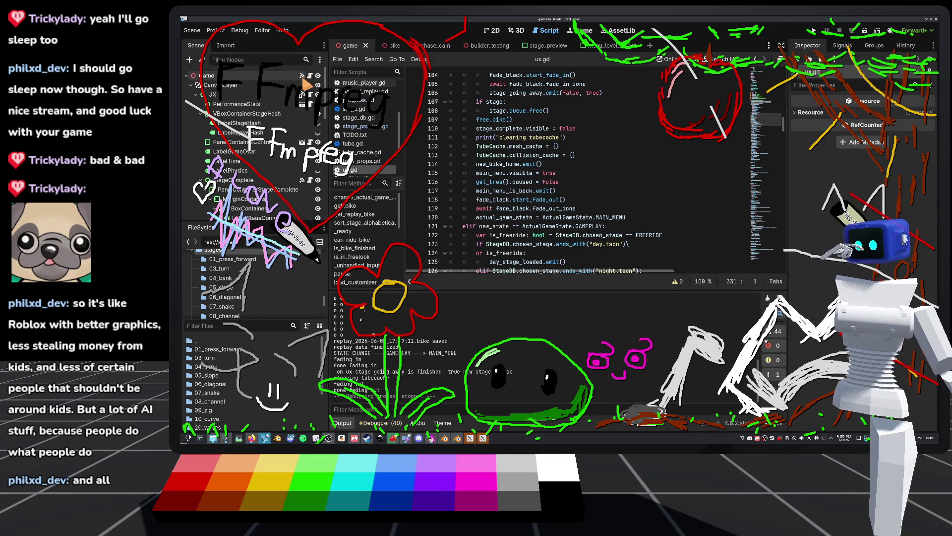
{"action": "mouse_move", "coordinate": [397, 50]}
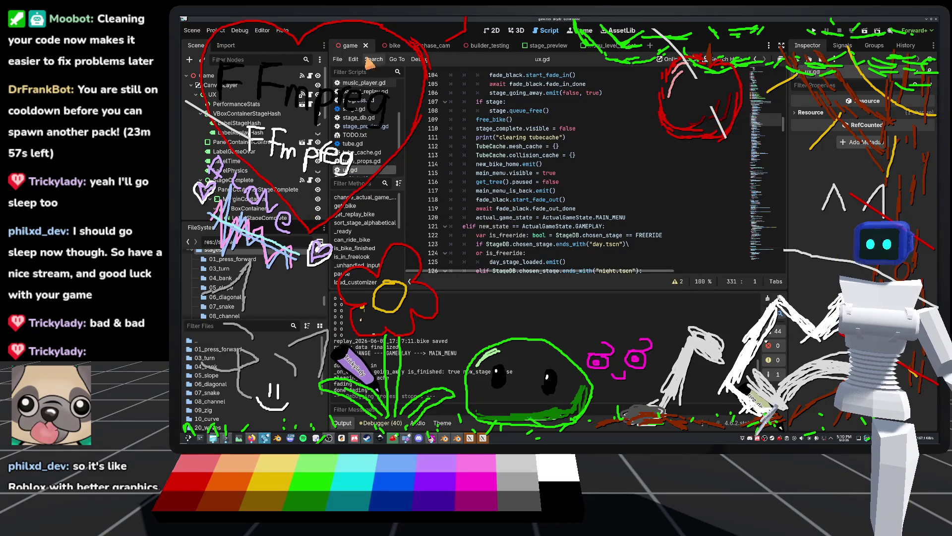
{"action": "scroll", "coordinate": [362, 134], "scroll_direction": "up", "scroll_amount": 3}
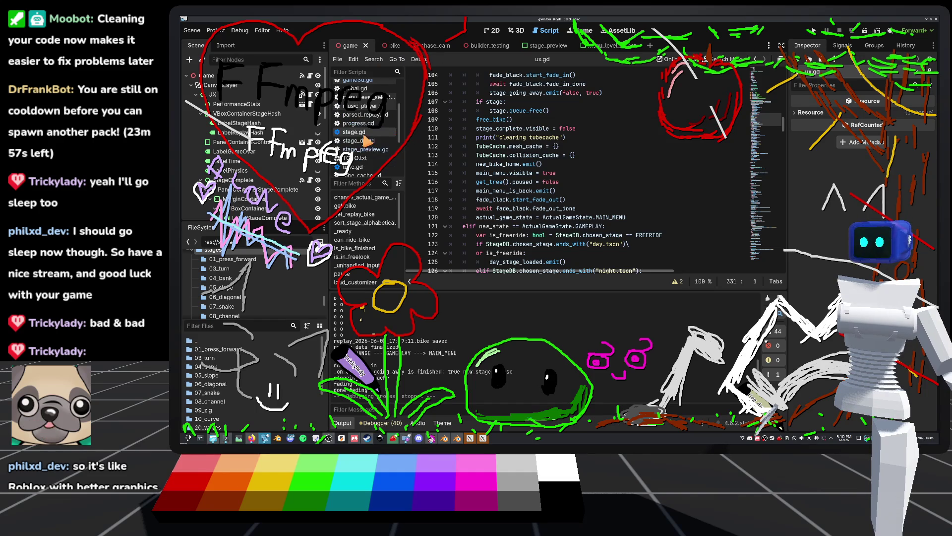
Declare a completion_changed signal above the constants in progress.gd and save
{"action": "left_click", "coordinate": [361, 124]}
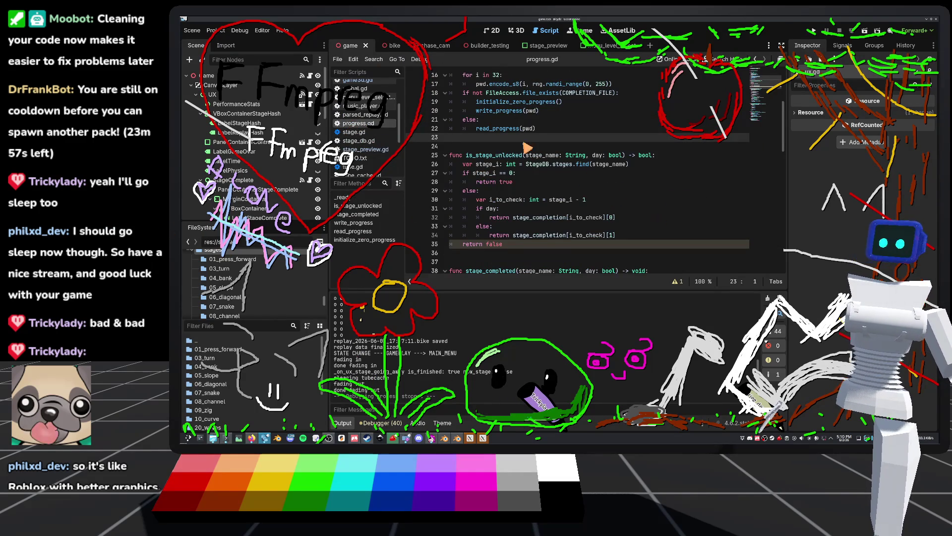
{"action": "scroll", "coordinate": [526, 148], "scroll_direction": "up", "scroll_amount": 5}
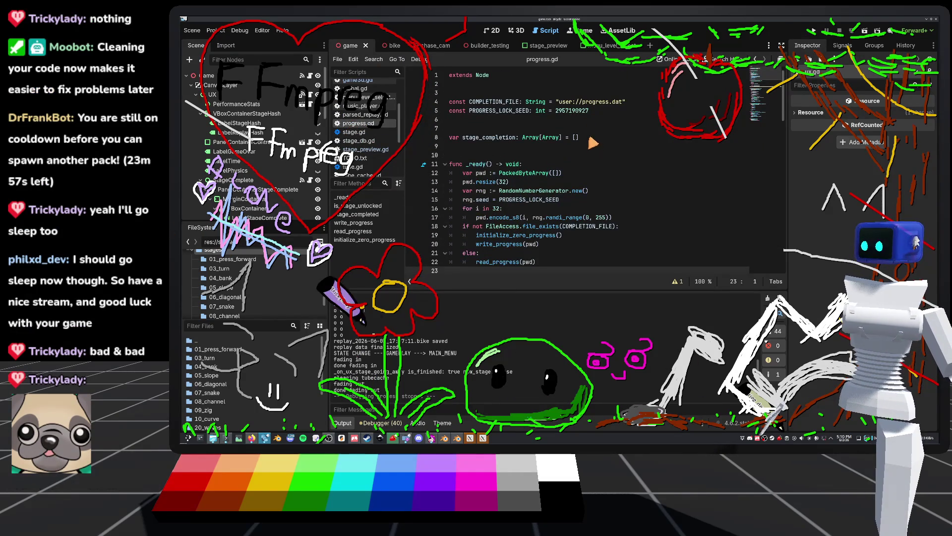
{"action": "left_click", "coordinate": [598, 110]}
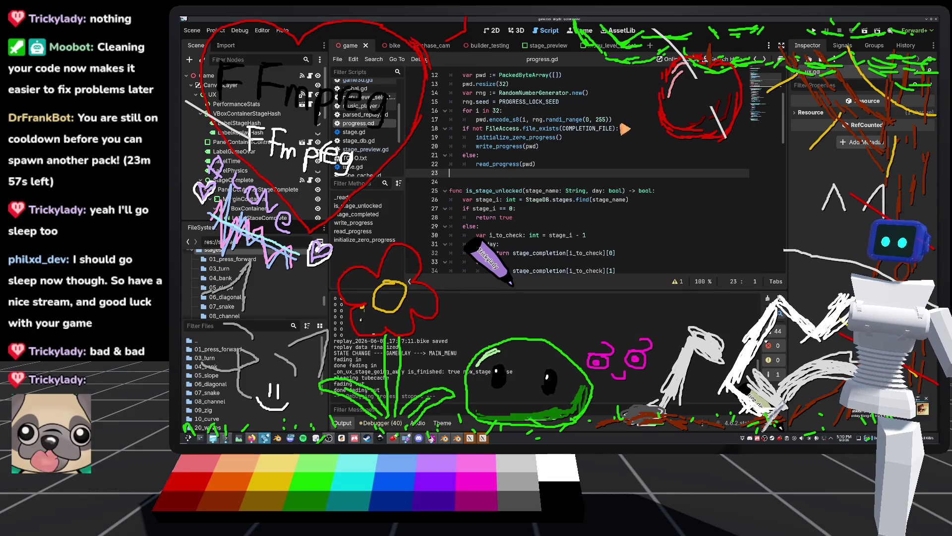
{"action": "left_click", "coordinate": [497, 92]}
{"action": "key", "text": "Return"}
{"action": "key", "text": "Return"}
{"action": "key", "text": "Return"}
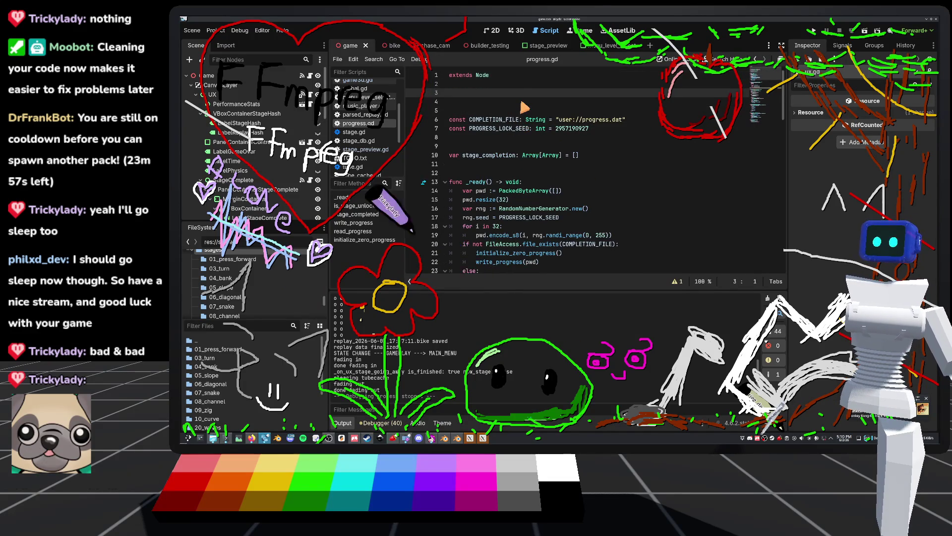
{"action": "left_click", "coordinate": [522, 102]}
{"action": "type", "text": "signal "}
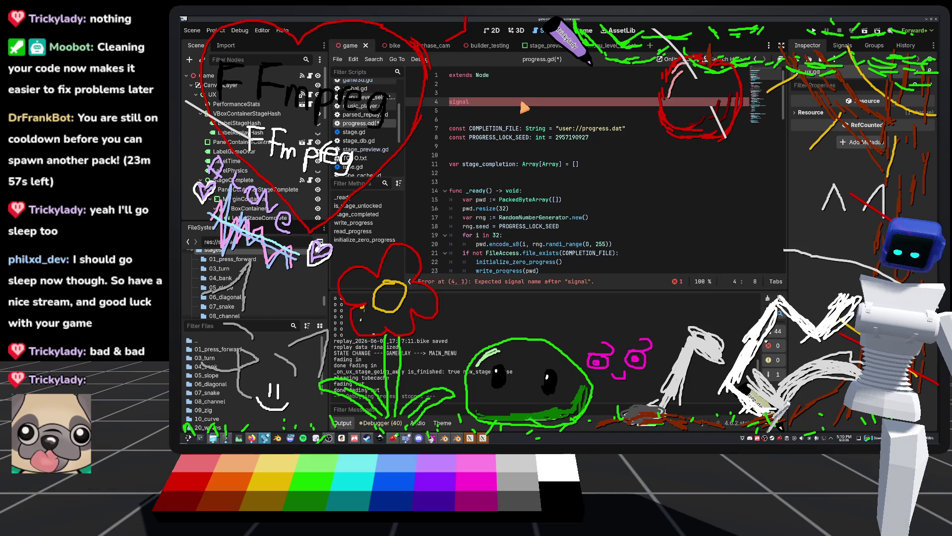
{"action": "type", "text": "compl"}
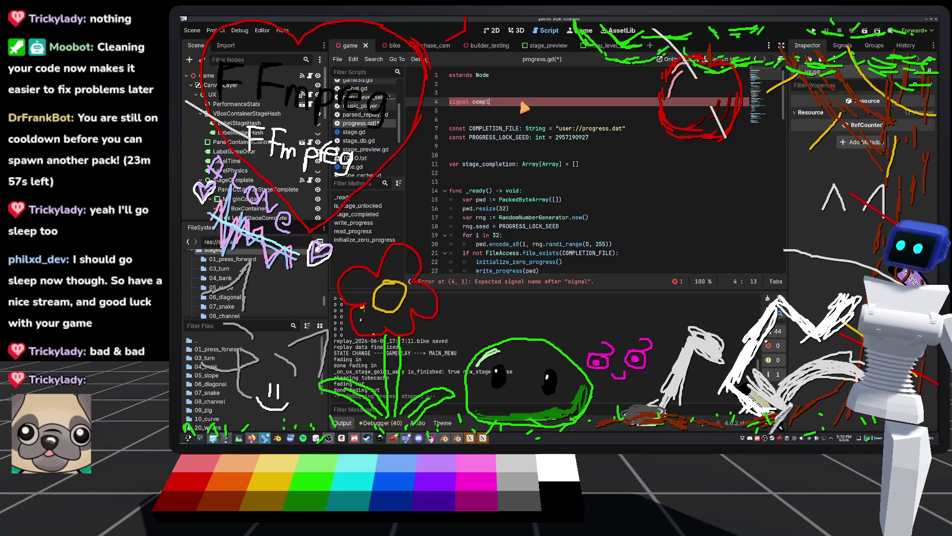
{"action": "type", "text": "etion_changed"}
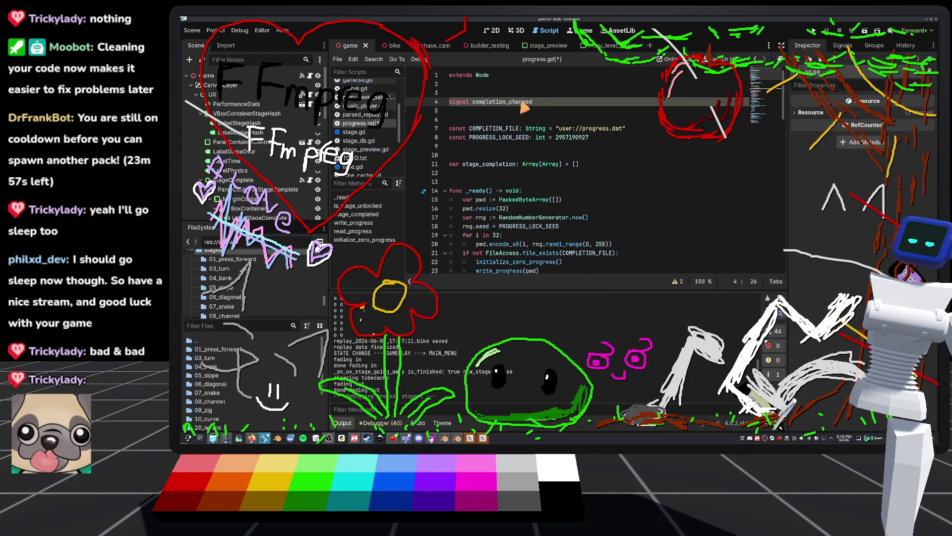
{"action": "left_click", "coordinate": [522, 114]}
{"action": "key", "text": "ctrl+s"}
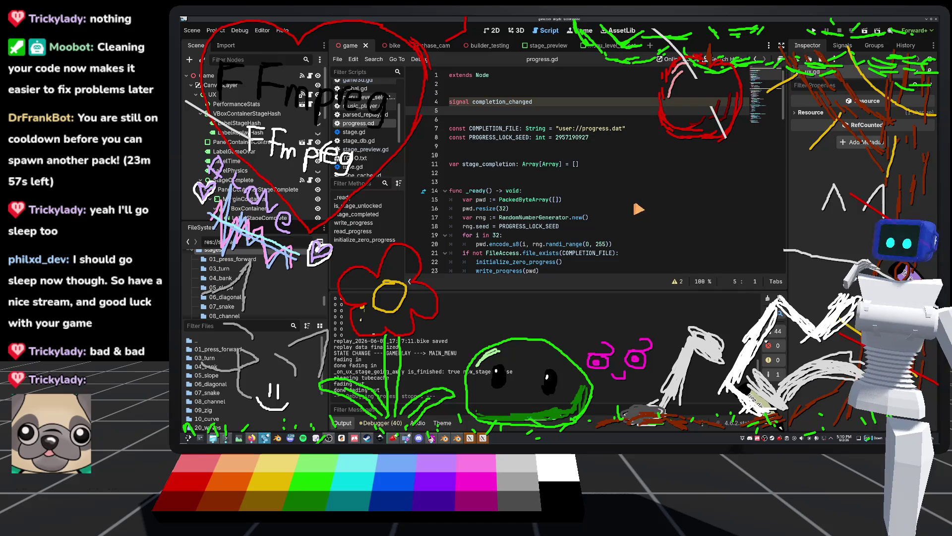
Add completion_changed.emit() right after write_progress(pwd) in stage_completed
{"action": "scroll", "coordinate": [640, 208], "scroll_direction": "down", "scroll_amount": 7}
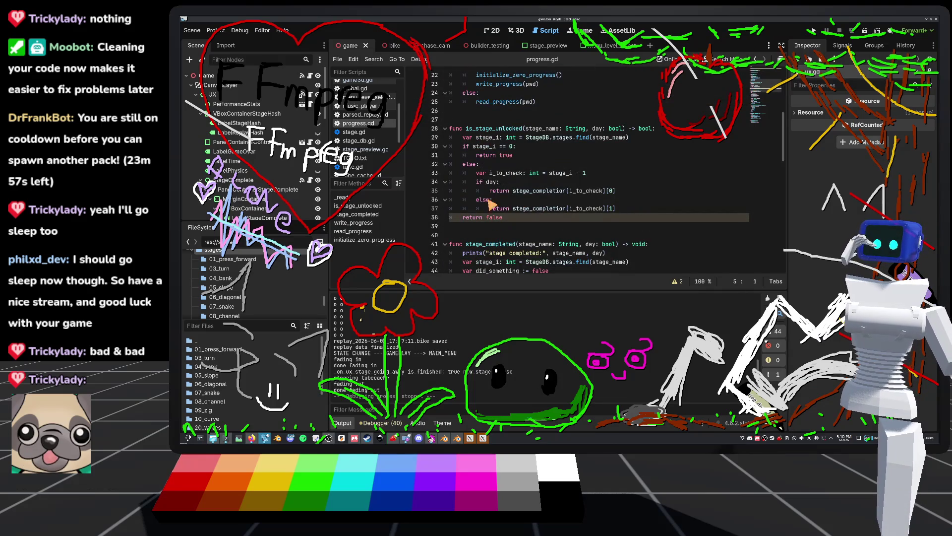
{"action": "scroll", "coordinate": [475, 194], "scroll_direction": "down", "scroll_amount": 5}
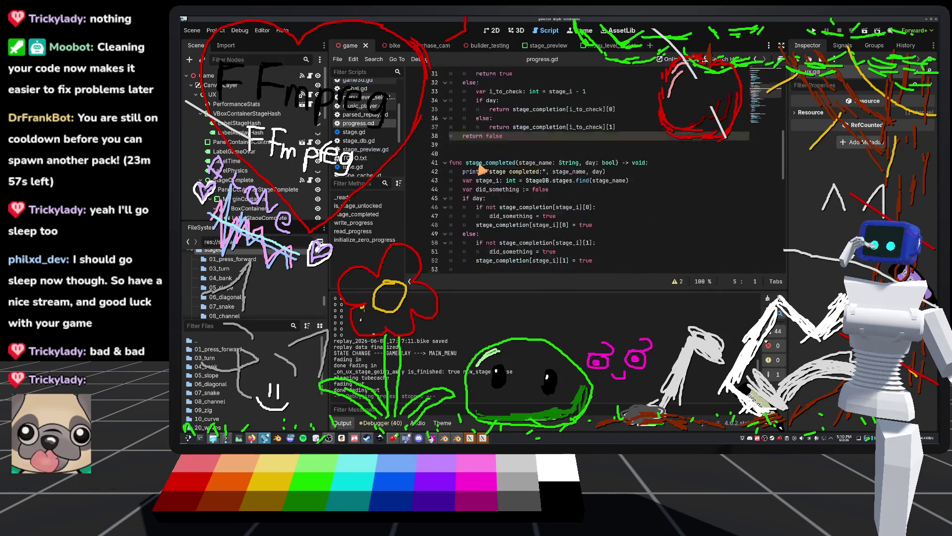
{"action": "scroll", "coordinate": [520, 229], "scroll_direction": "down", "scroll_amount": 3}
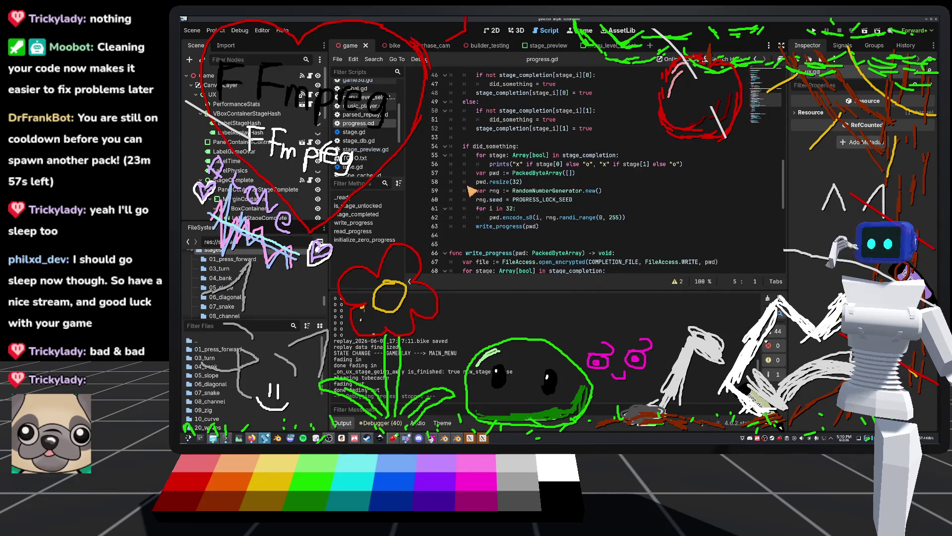
{"action": "left_click", "coordinate": [547, 230]}
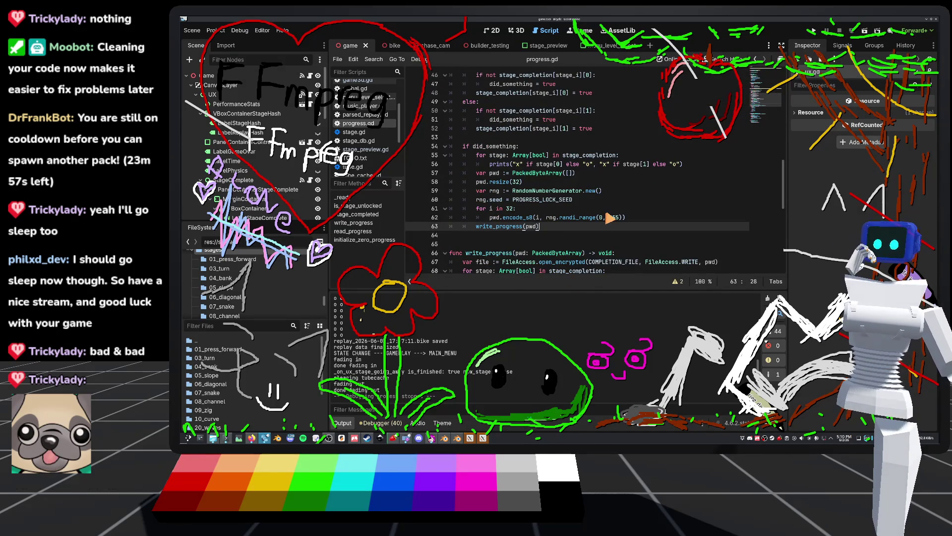
{"action": "key", "text": "Return"}
{"action": "type", "text": "l"}
{"action": "key", "text": "Return"}
{"action": "type", "text": ".emit("}
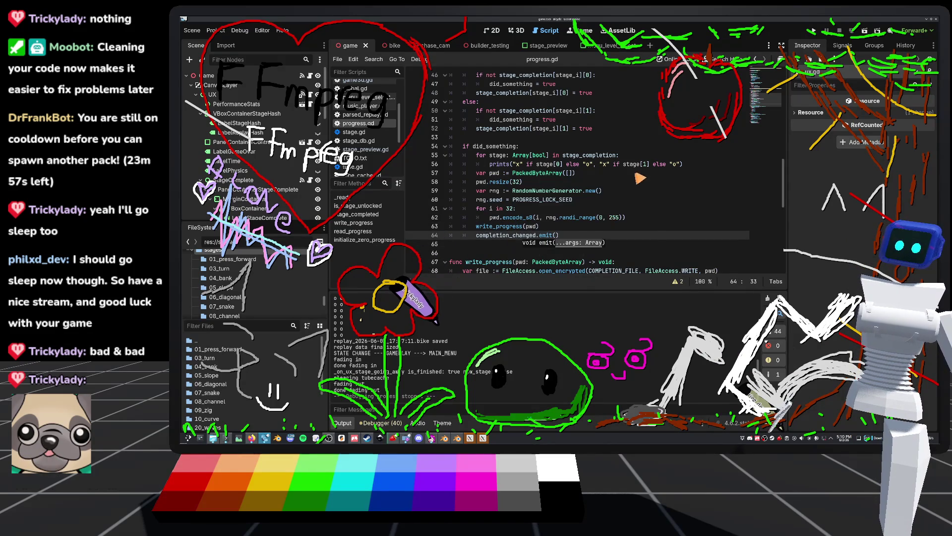
{"action": "key", "text": "Return"}
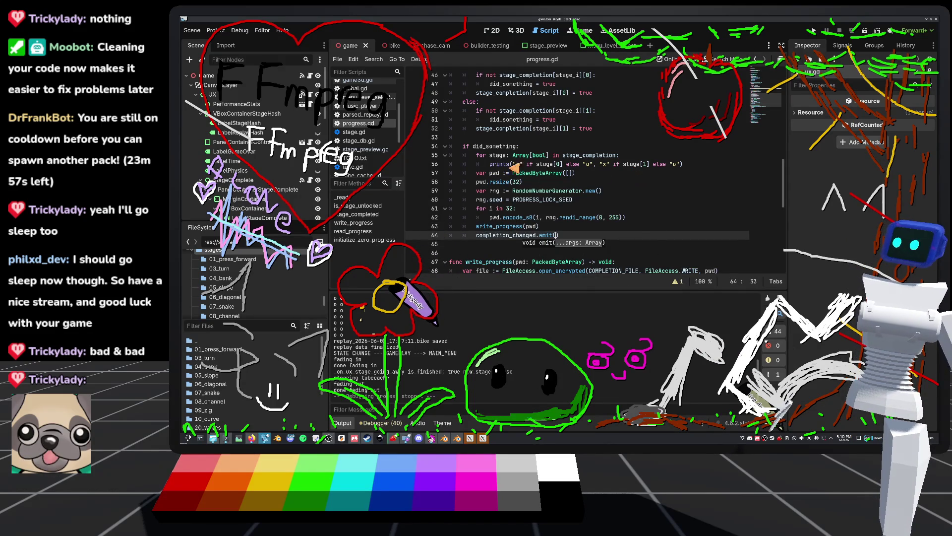
{"action": "left_click", "coordinate": [545, 45]}
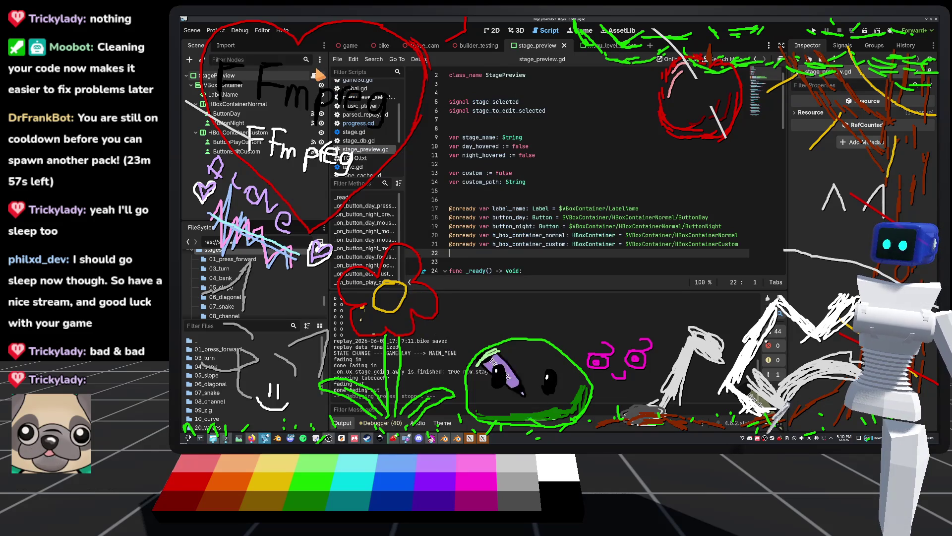
Under 'if not custom:', connect Progress.completion_changed to _on_progress_completion_changed
{"action": "scroll", "coordinate": [533, 178], "scroll_direction": "down", "scroll_amount": 6}
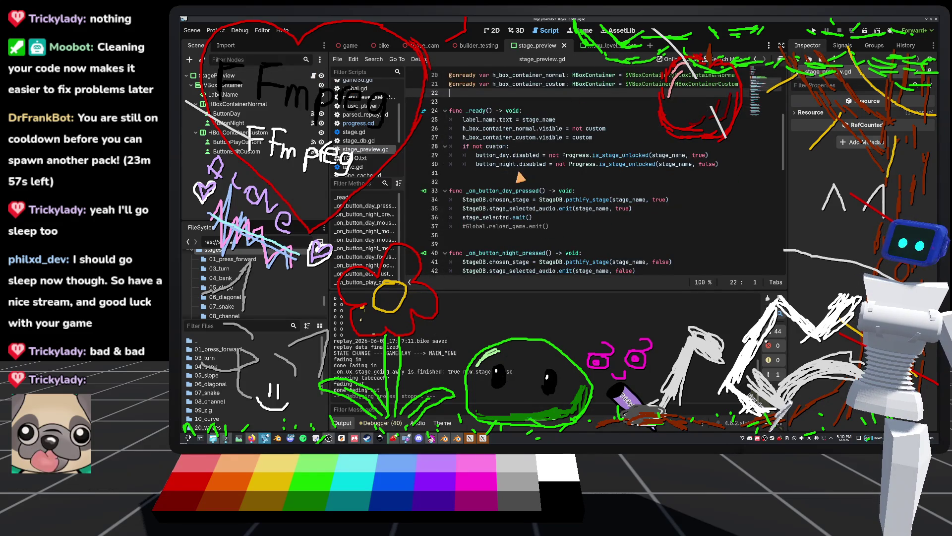
{"action": "left_click", "coordinate": [540, 148]}
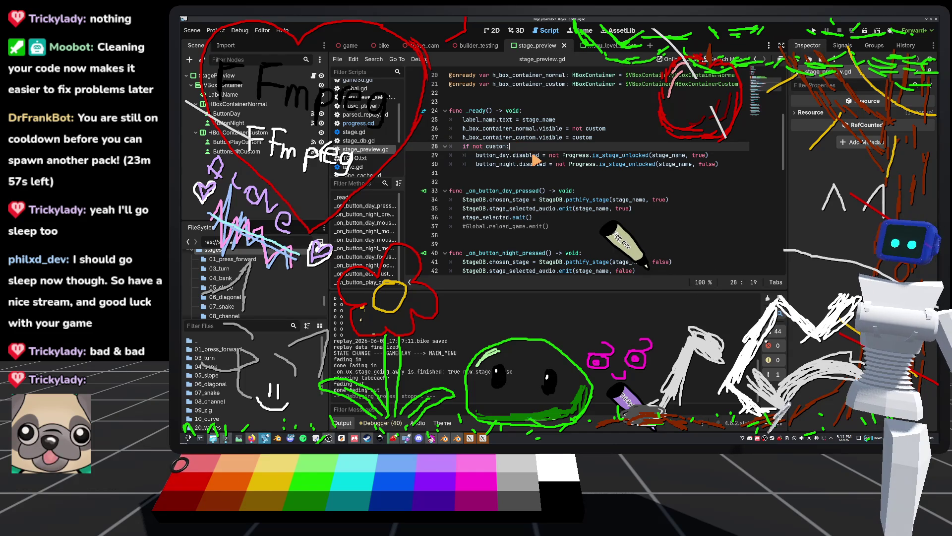
{"action": "key", "text": "Return"}
{"action": "type", "text": "comple"}
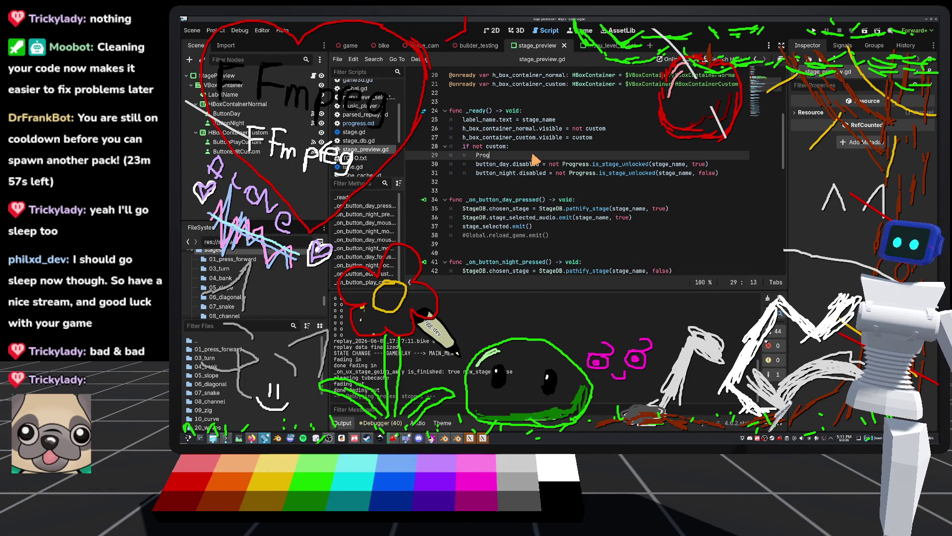
{"action": "type", "text": "letion_changed.c"}
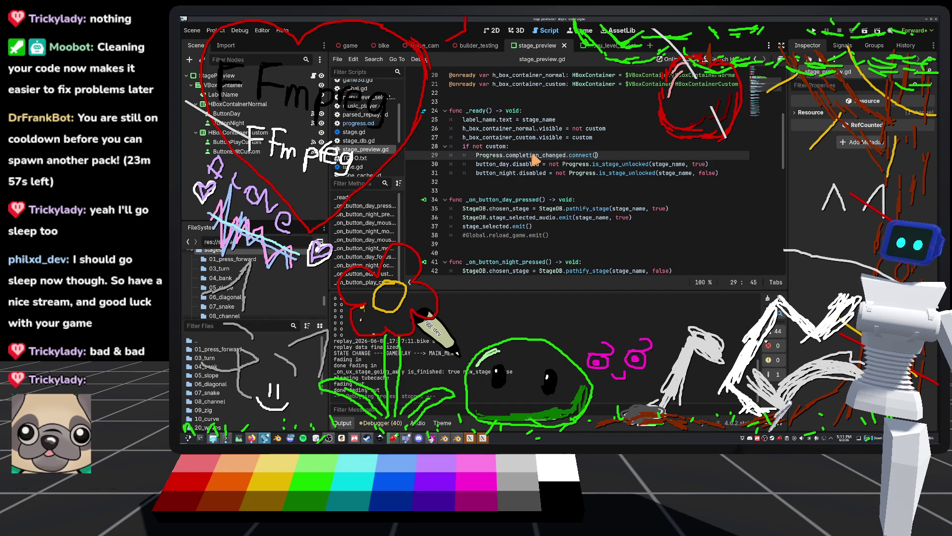
{"action": "type", "text": "onnect("}
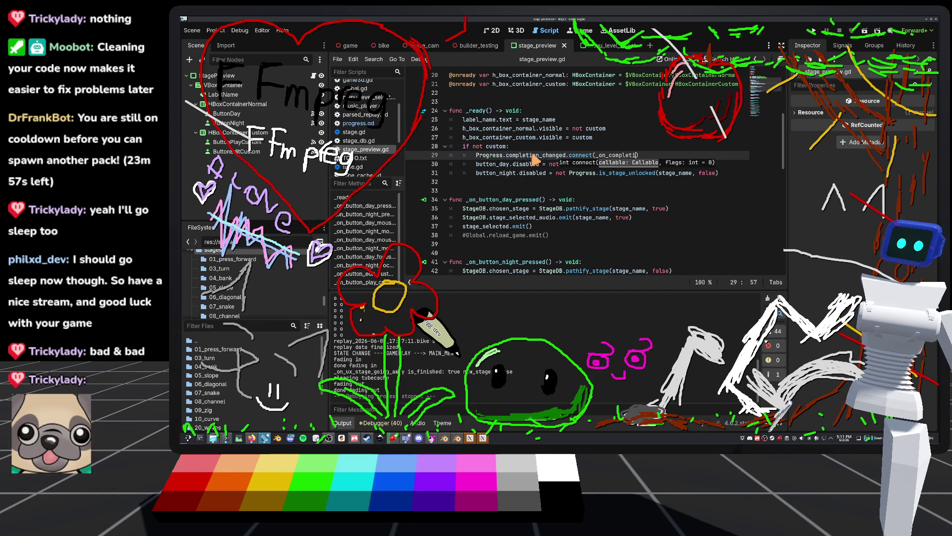
{"action": "type", "text": "_"}
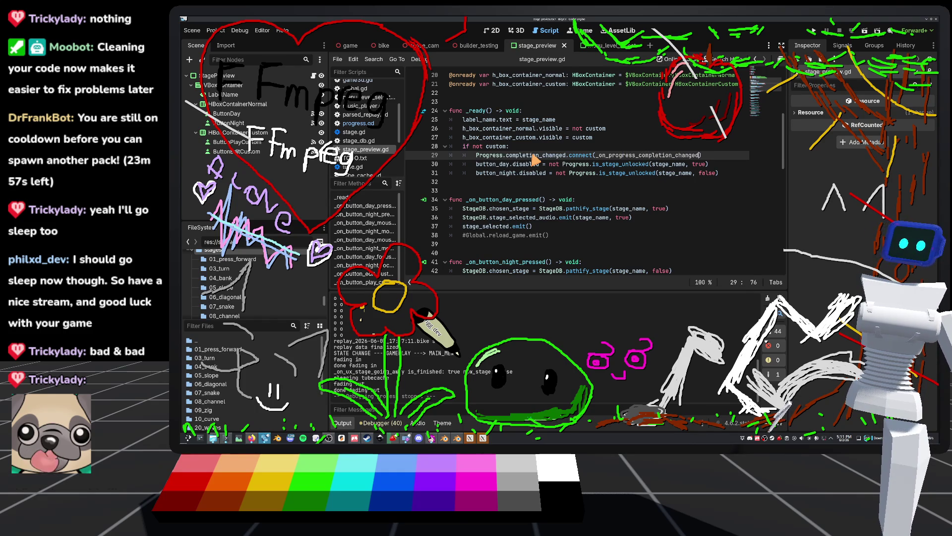
Copy the handler name and open blank lines above _on_button_day_pressed for its definition
{"action": "double_click", "coordinate": [630, 158]}
{"action": "key", "text": "ctrl+c"}
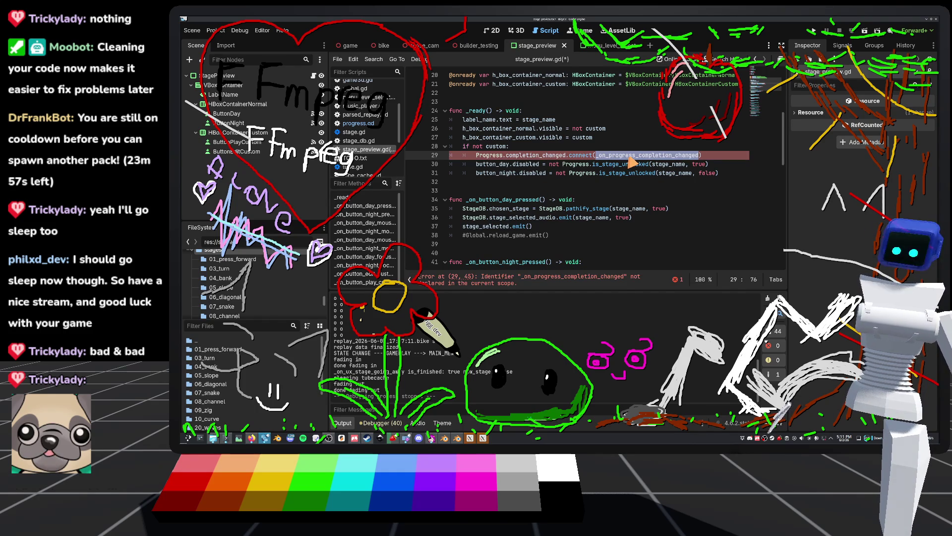
{"action": "left_click", "coordinate": [468, 191]}
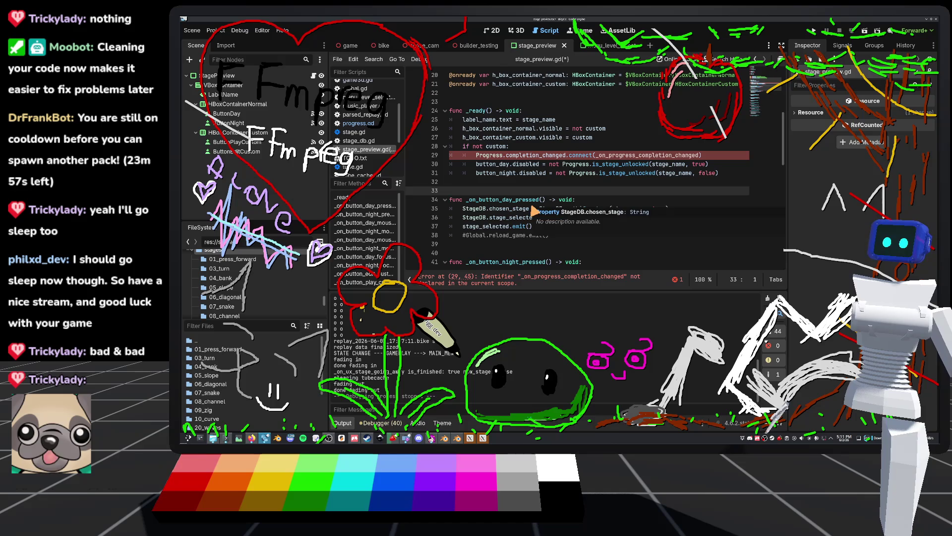
{"action": "key", "text": "Return"}
{"action": "key", "text": "Return"}
{"action": "key", "text": "Return"}
{"action": "key", "text": "Up"}
{"action": "key", "text": "Up"}
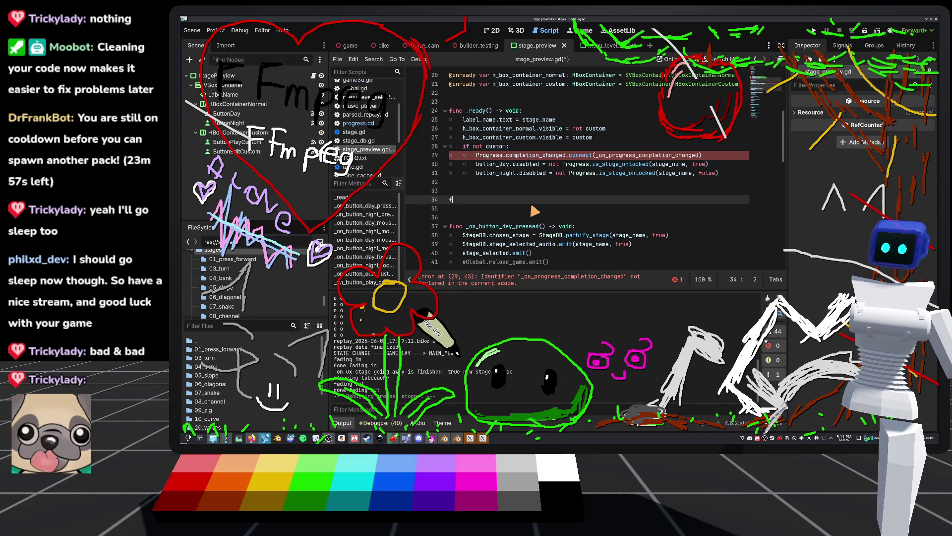
Define _on_progress_completion_changed() -> void and replace the button disabled lines with check_completion() calls
{"action": "key", "text": "ctrl+v"}
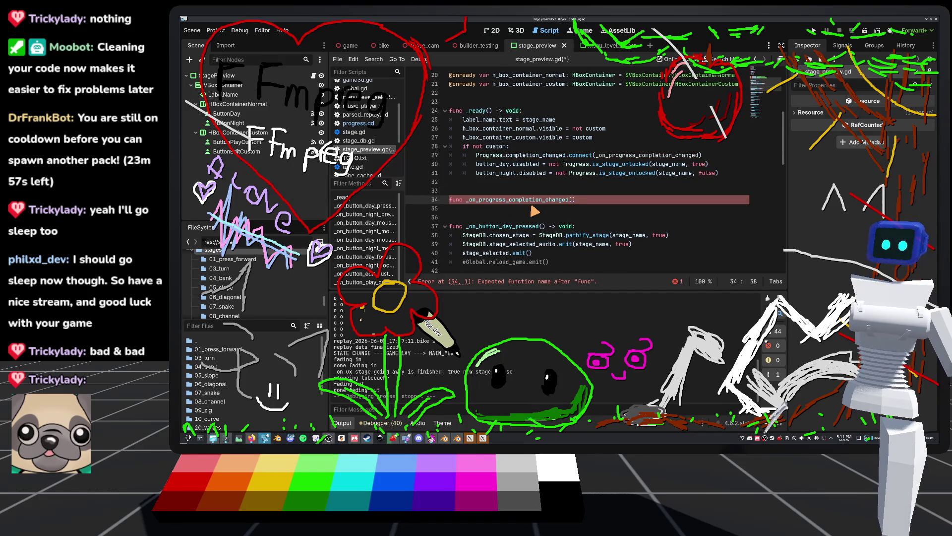
{"action": "type", "text": ") -> void:"}
{"action": "key", "text": "Return"}
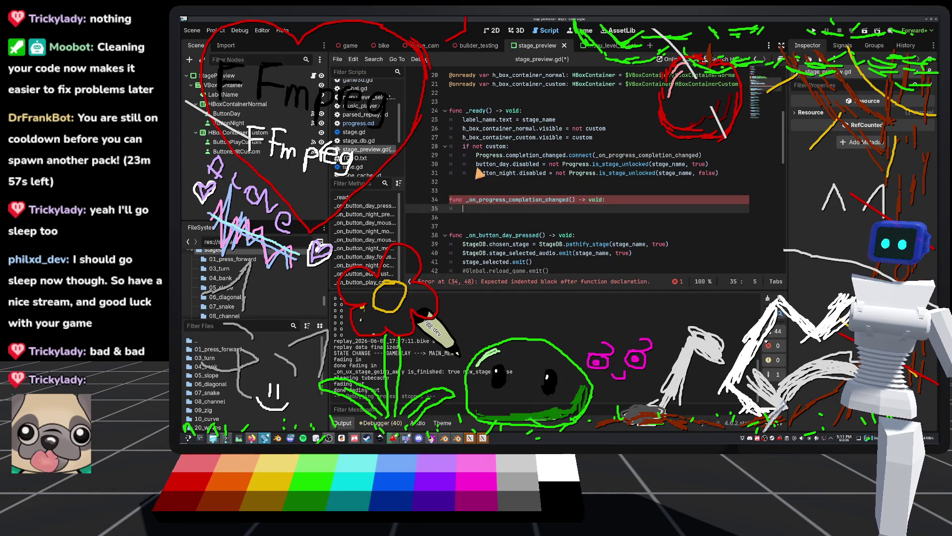
{"action": "left_click_drag", "start_coordinate": [478, 166], "coordinate": [744, 174]}
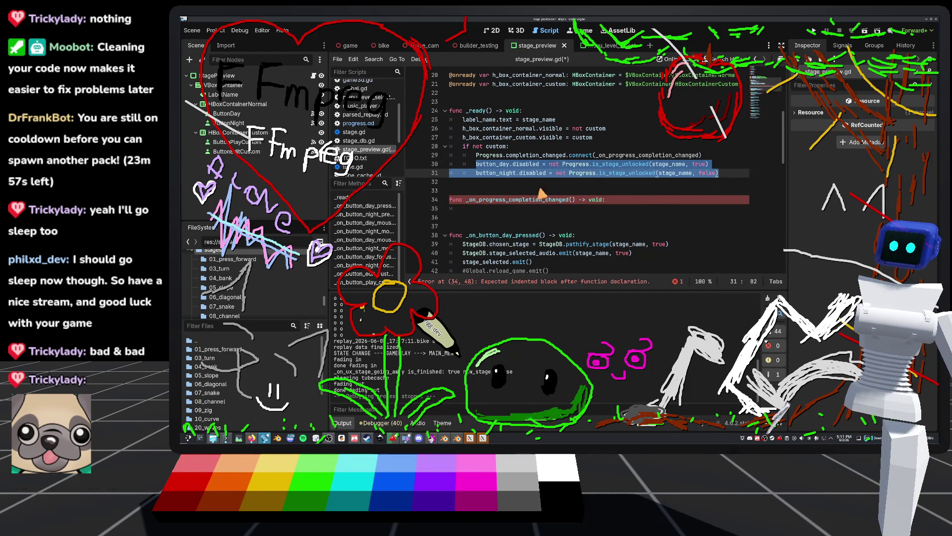
{"action": "key", "text": "ctrl+x"}
{"action": "type", "text": "check_completion"}
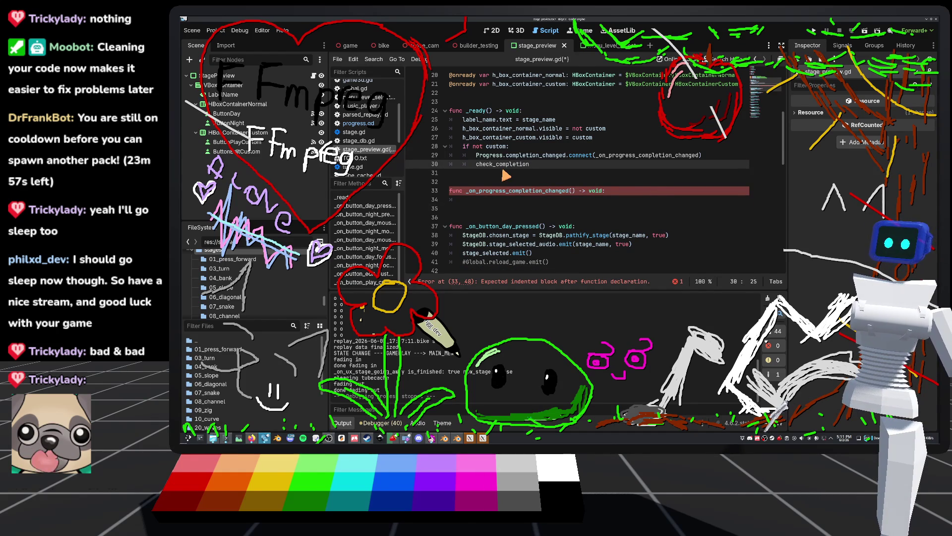
{"action": "type", "text": "("}
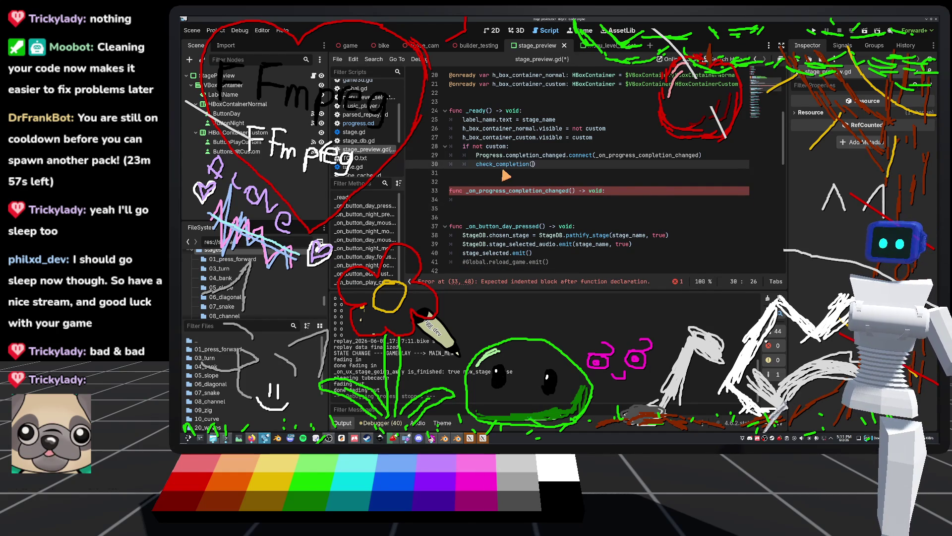
{"action": "left_click", "coordinate": [490, 201]}
{"action": "type", "text": "k_comple"}
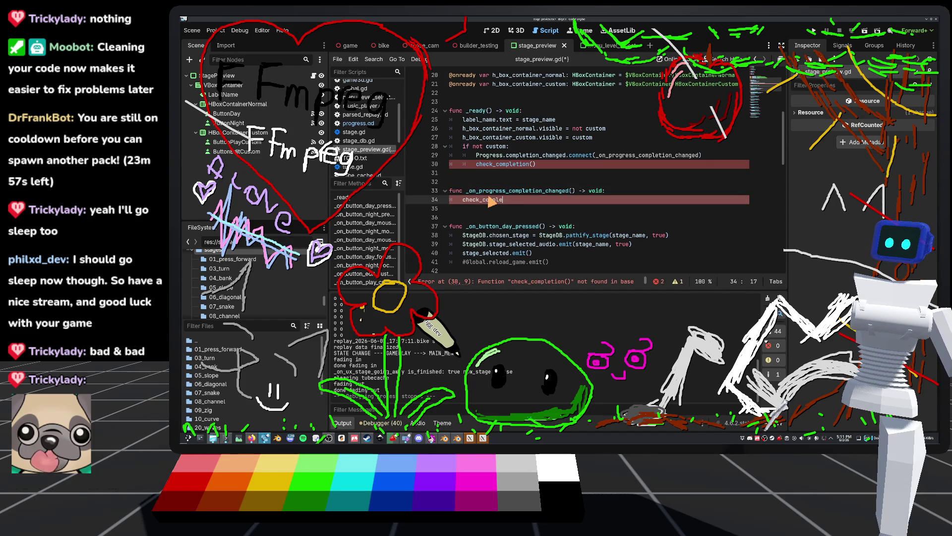
Create check_completion() holding both button disabled lines, save stage_preview.gd, and run the project
{"action": "left_click", "coordinate": [480, 173]}
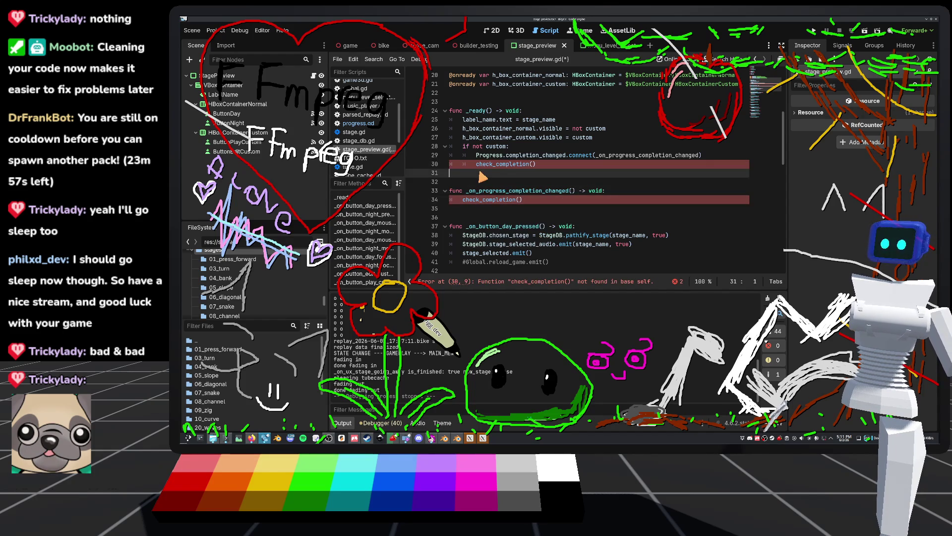
{"action": "key", "text": "Return"}
{"action": "key", "text": "Return"}
{"action": "key", "text": "Return"}
{"action": "key", "text": "Up"}
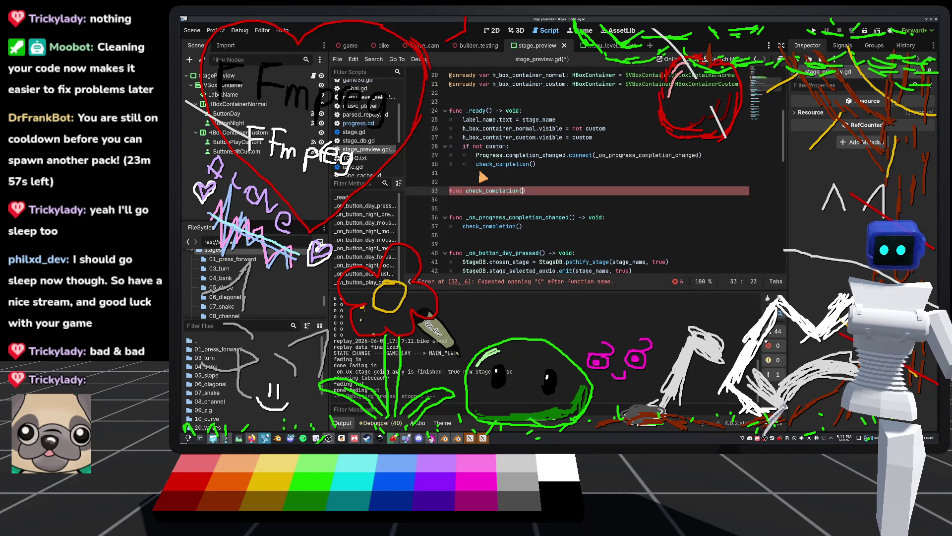
{"action": "type", "text": ")"}
{"action": "type", "text": ":"}
{"action": "key", "text": "Return"}
{"action": "key", "text": "ctrl+v"}
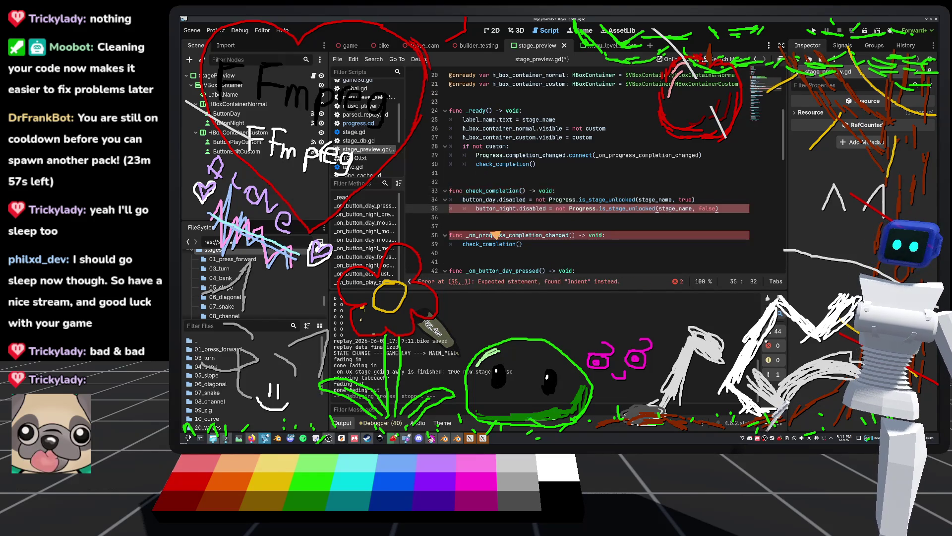
{"action": "key", "text": "BackSpace"}
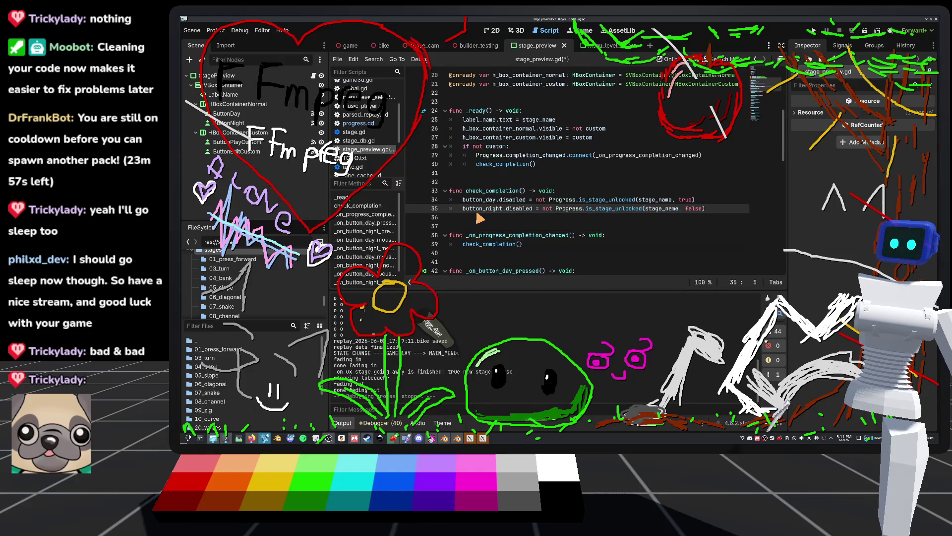
{"action": "left_click", "coordinate": [516, 182]}
{"action": "key", "text": "ctrl+s"}
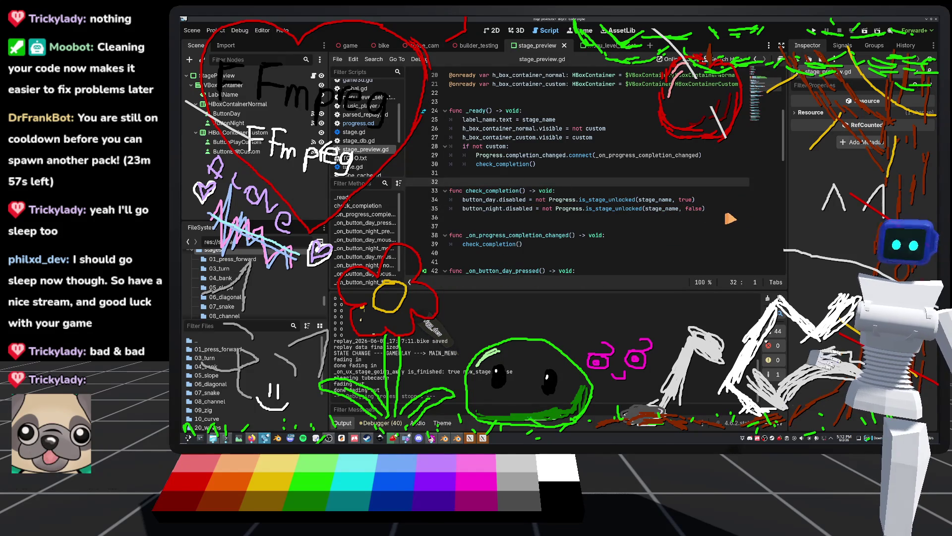
{"action": "left_click", "coordinate": [812, 30]}
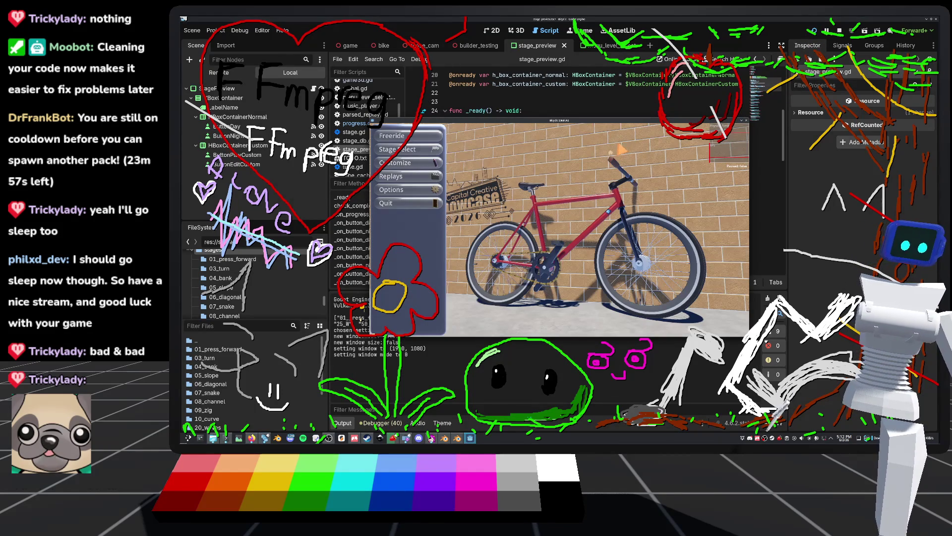
Play the 04_bank Day stage, then pause and return to the main menu
{"action": "left_click", "coordinate": [419, 151]}
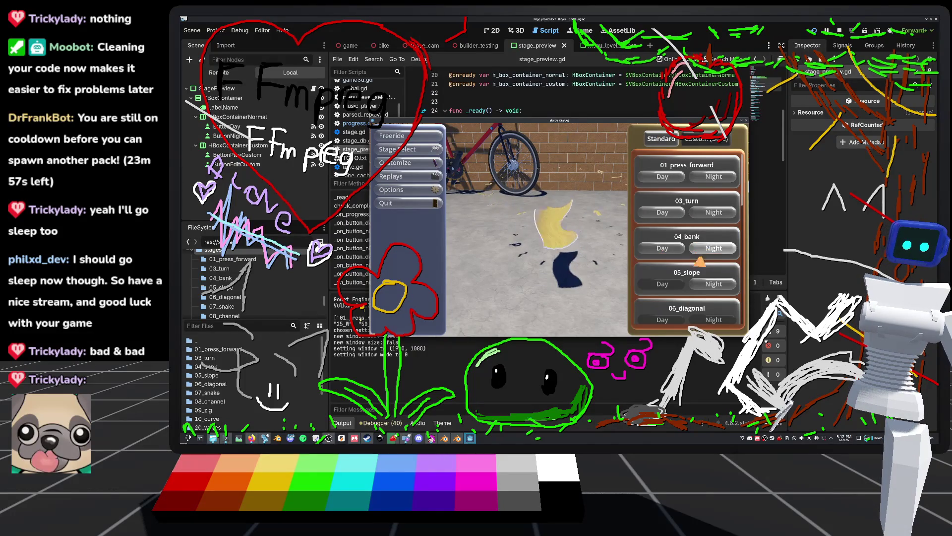
{"action": "left_click", "coordinate": [658, 253]}
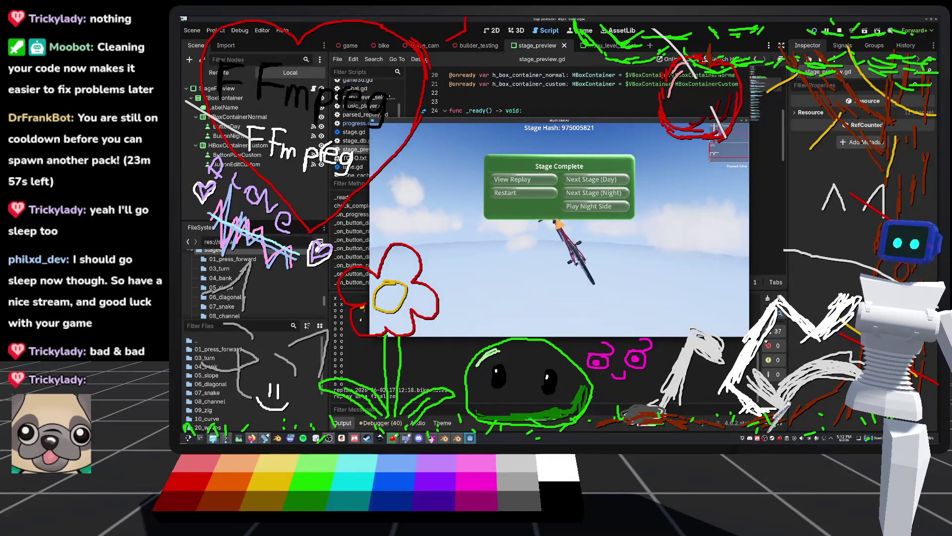
{"action": "key", "text": "Escape"}
{"action": "key", "text": "Escape"}
{"action": "key", "text": "Return"}
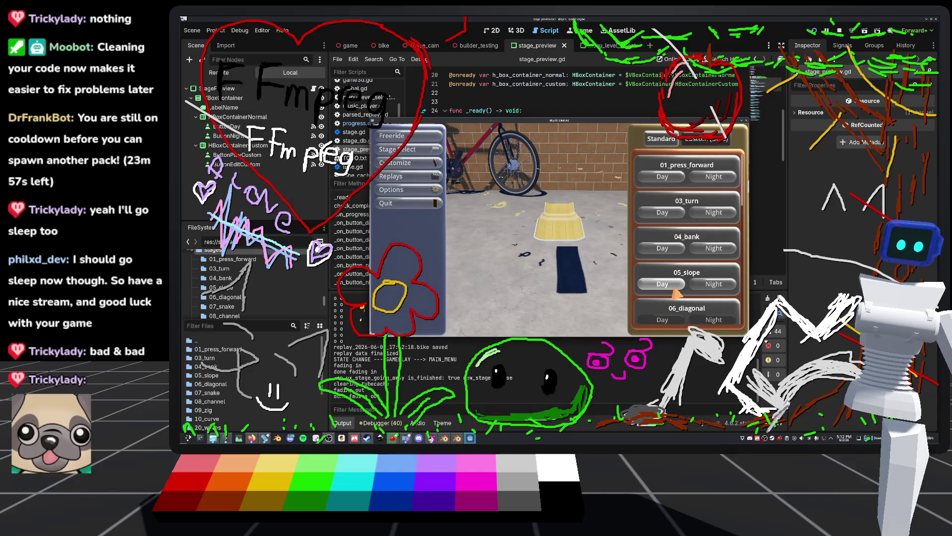
Browse the stage options with arrow keys across 05_slope, 06_diagonal, 07_snake and 20_waves
{"action": "scroll", "coordinate": [707, 290], "scroll_direction": "down", "scroll_amount": 3}
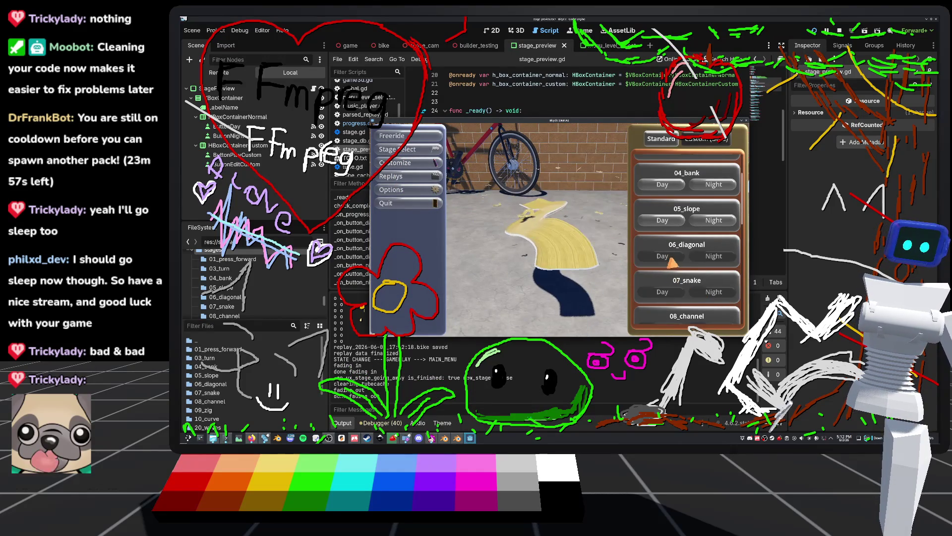
{"action": "key", "text": "Down"}
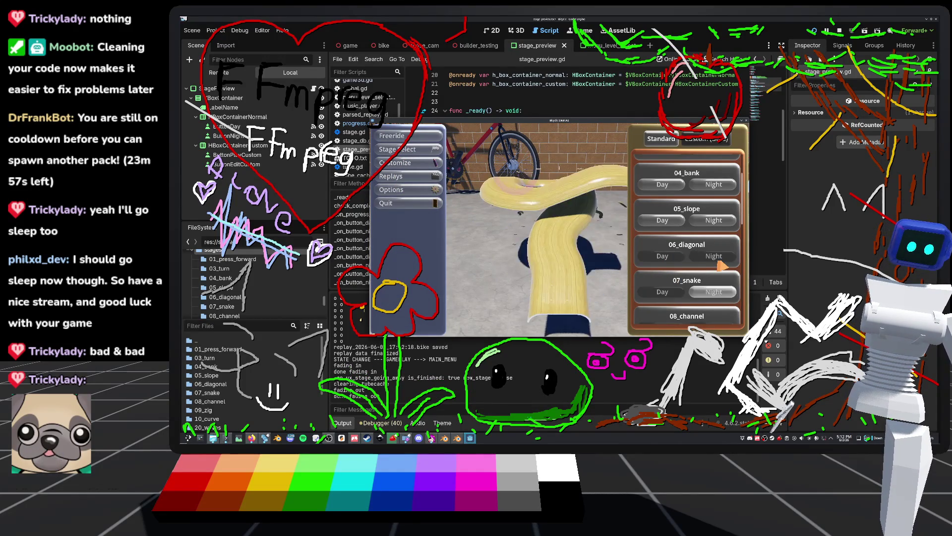
{"action": "key", "text": "Left"}
{"action": "key", "text": "Up"}
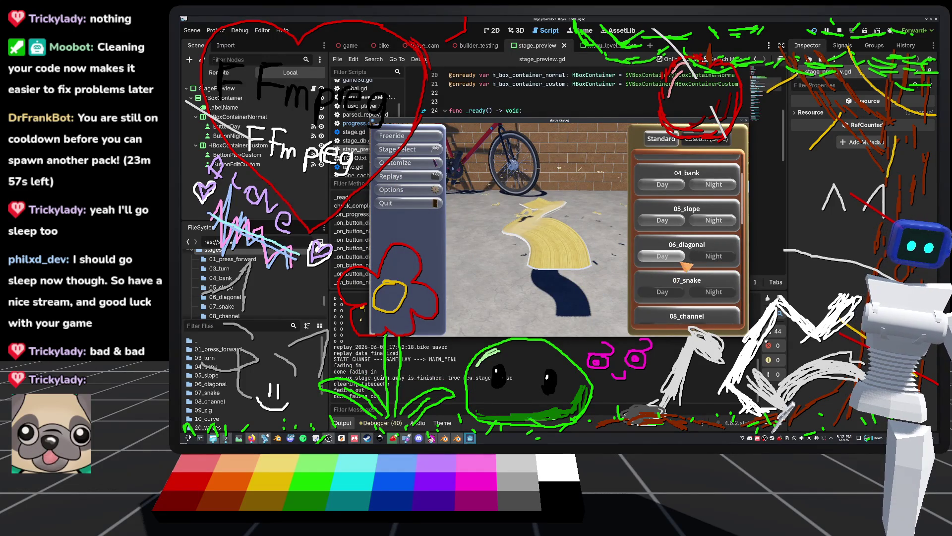
{"action": "key", "text": "Right"}
{"action": "key", "text": "Left"}
{"action": "key", "text": "Down"}
{"action": "key", "text": "Up"}
{"action": "key", "text": "Right"}
{"action": "key", "text": "Up"}
{"action": "key", "text": "Left"}
{"action": "key", "text": "Down"}
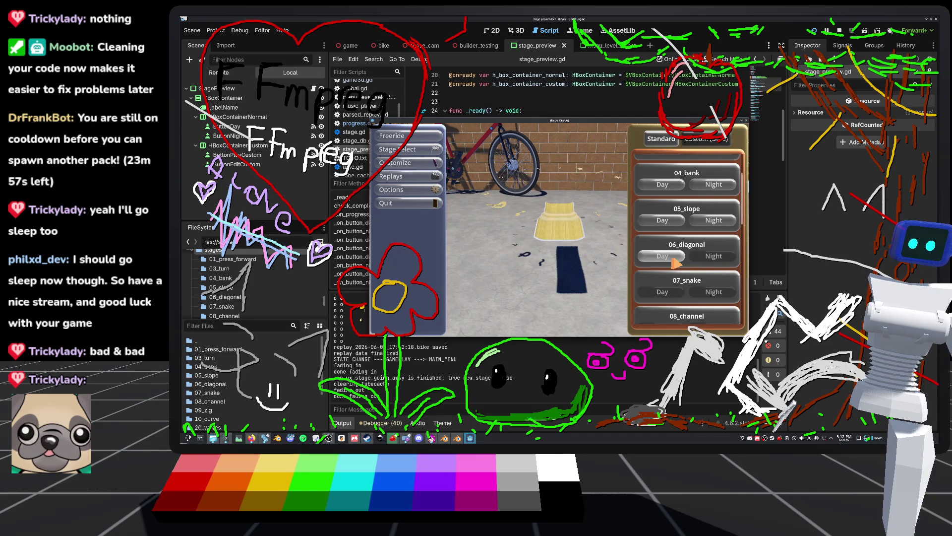
{"action": "key", "text": "Right"}
{"action": "key", "text": "Left"}
{"action": "key", "text": "Down"}
{"action": "key", "text": "Right"}
{"action": "key", "text": "Left"}
{"action": "key", "text": "Up"}
{"action": "key", "text": "Right"}
{"action": "key", "text": "Down"}
{"action": "key", "text": "Down"}
{"action": "key", "text": "Left"}
{"action": "key", "text": "Down"}
{"action": "key", "text": "Down"}
{"action": "key", "text": "Down"}
{"action": "key", "text": "Right"}
{"action": "key", "text": "Up"}
{"action": "key", "text": "Up"}
{"action": "key", "text": "Up"}
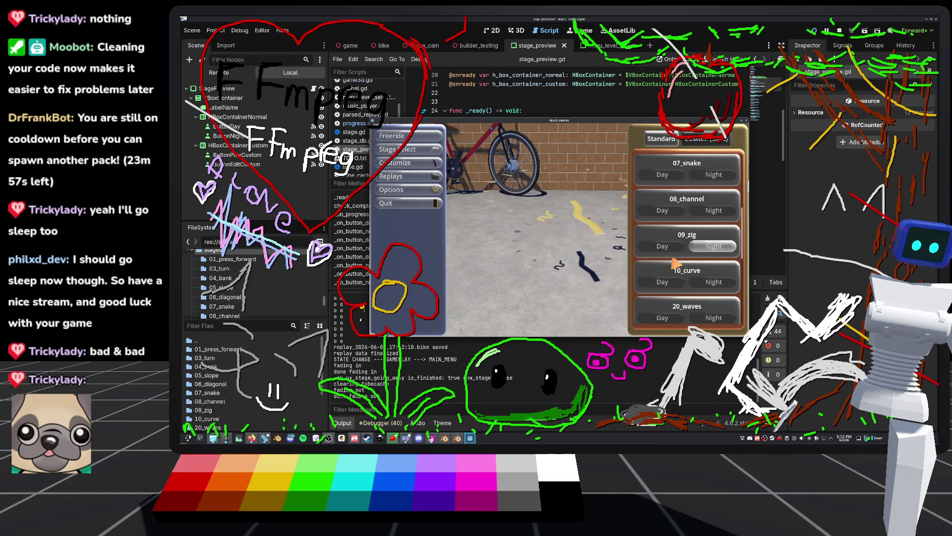
{"action": "key", "text": "Up"}
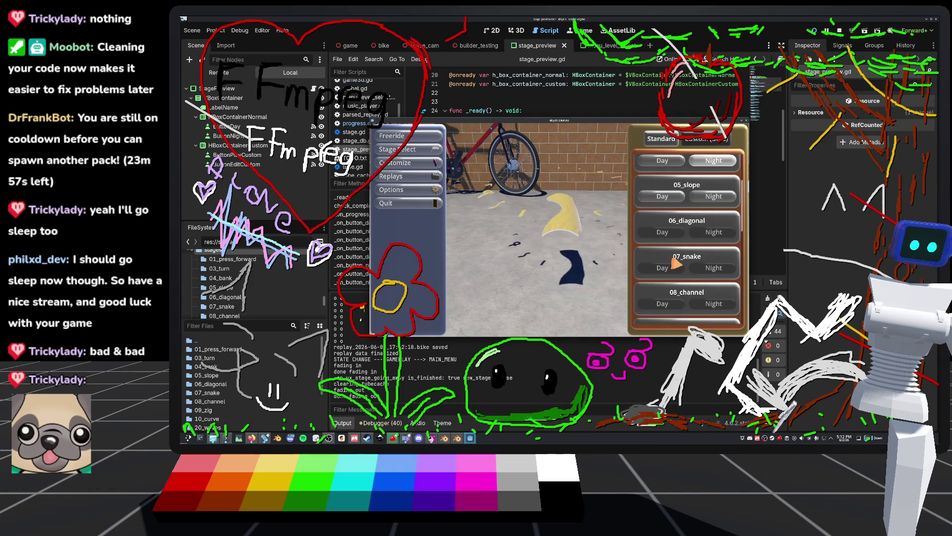
{"action": "key", "text": "Down"}
{"action": "key", "text": "Down"}
{"action": "key", "text": "Down"}
{"action": "key", "text": "Left"}
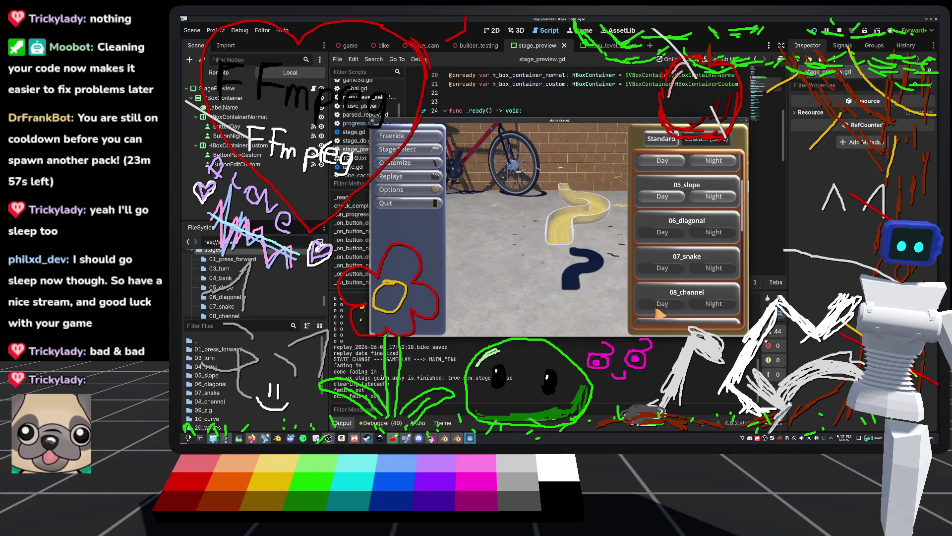
{"action": "scroll", "coordinate": [665, 277], "scroll_direction": "up", "scroll_amount": 3}
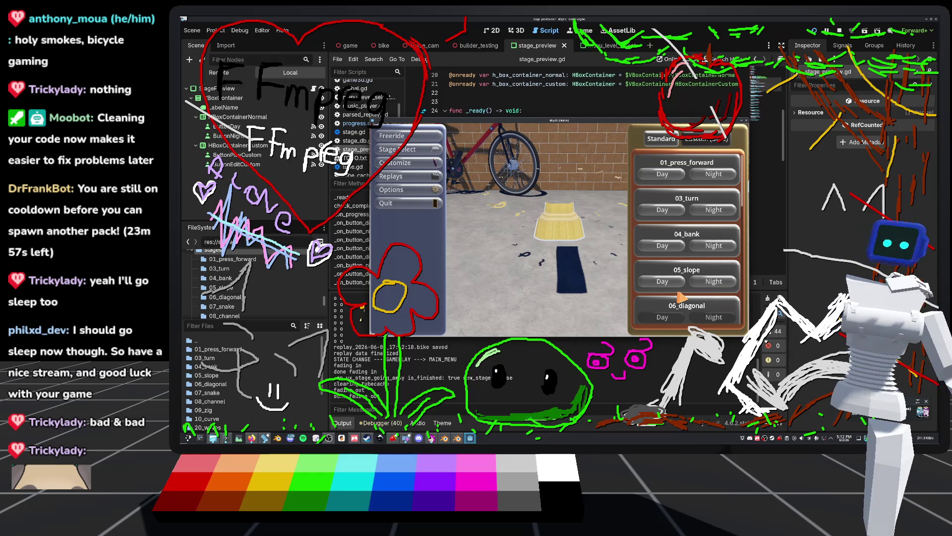
Play the 05_slope Night stage, then pause and go back to Stage Select via Main Menu
{"action": "left_click", "coordinate": [664, 282]}
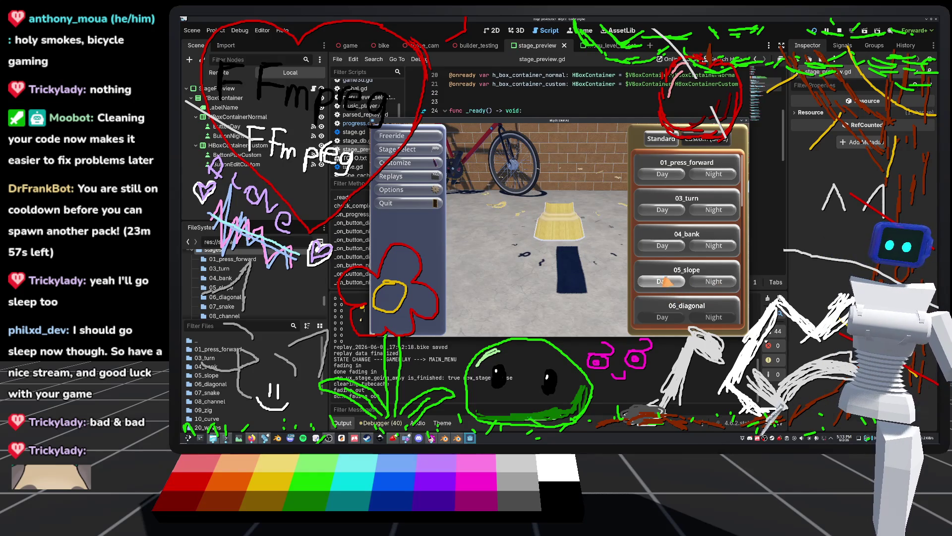
{"action": "left_click", "coordinate": [720, 284]}
{"action": "left_click", "coordinate": [716, 286]}
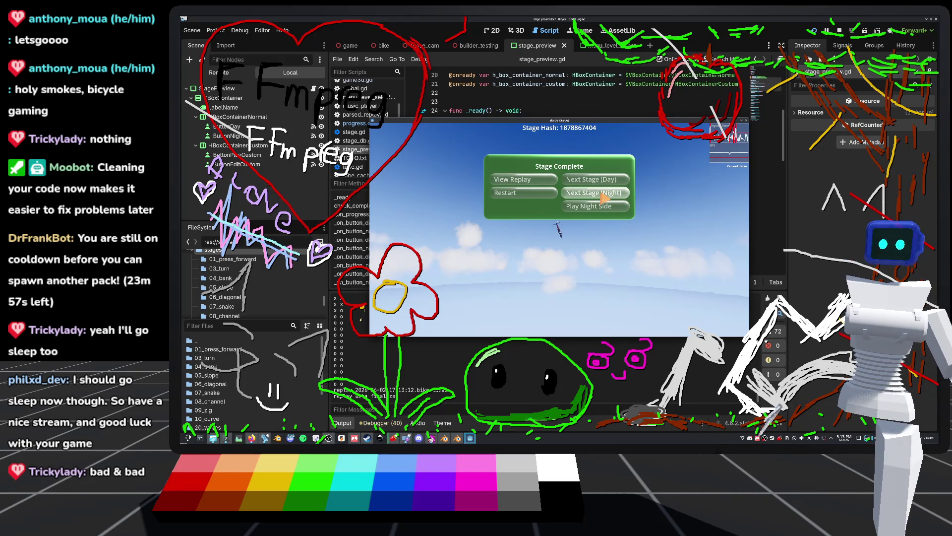
{"action": "key", "text": "Escape"}
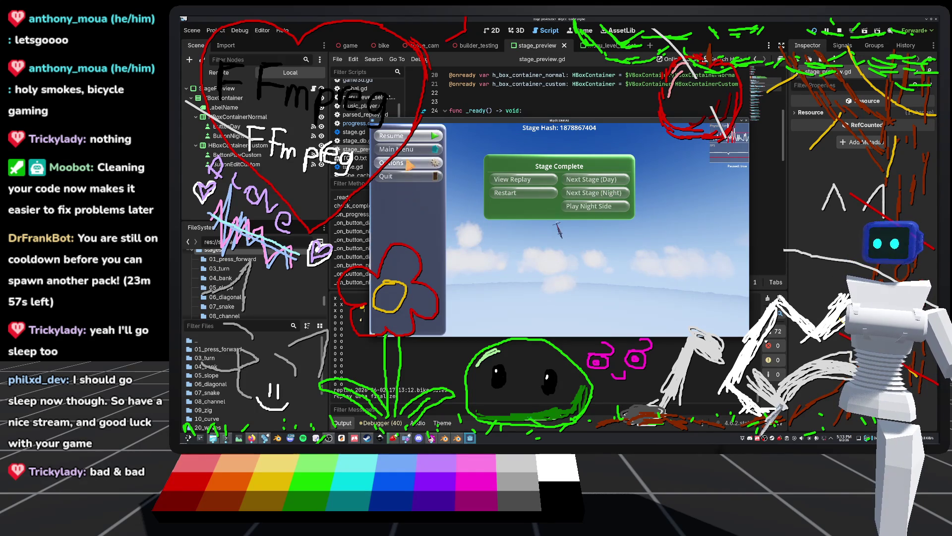
{"action": "left_click", "coordinate": [400, 149]}
{"action": "left_click", "coordinate": [398, 149]}
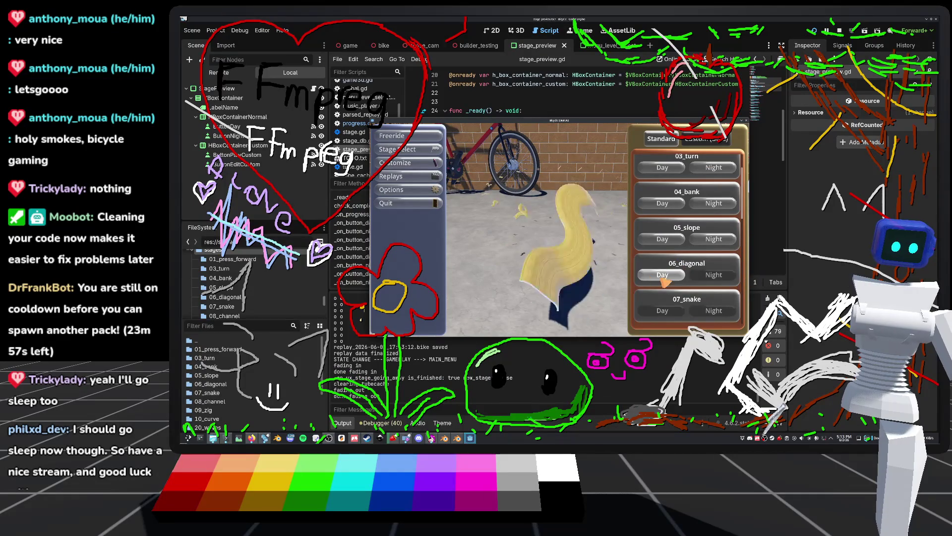
{"action": "scroll", "coordinate": [670, 285], "scroll_direction": "down", "scroll_amount": 4}
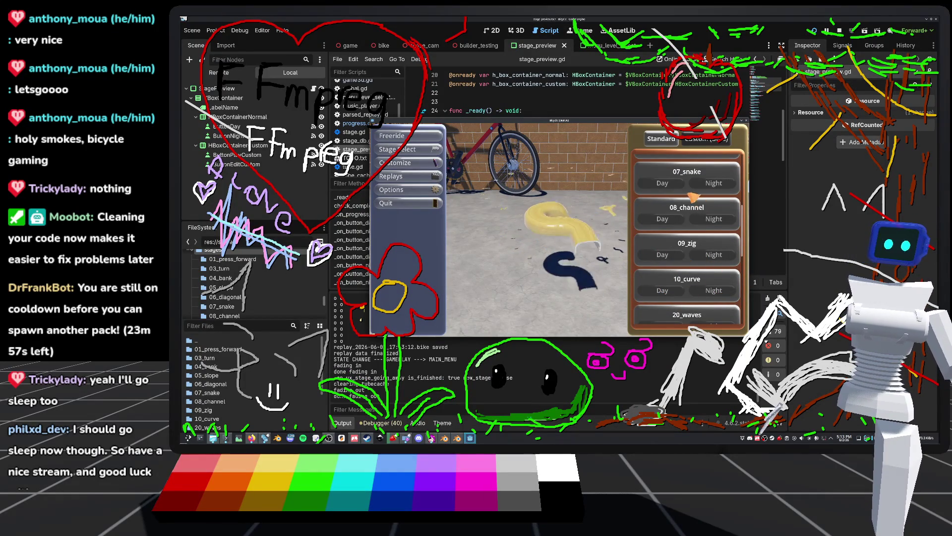
{"action": "scroll", "coordinate": [699, 262], "scroll_direction": "up", "scroll_amount": 5}
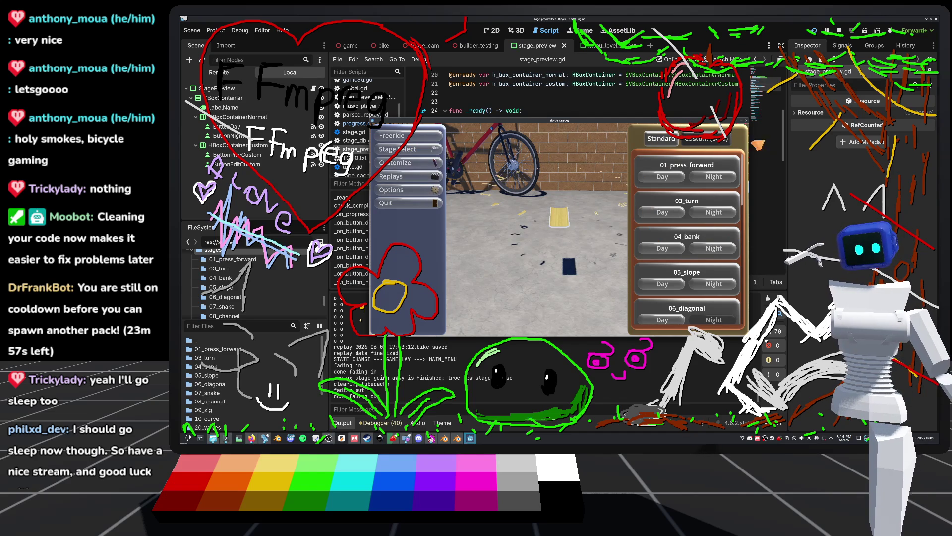
{"action": "left_click", "coordinate": [714, 139]}
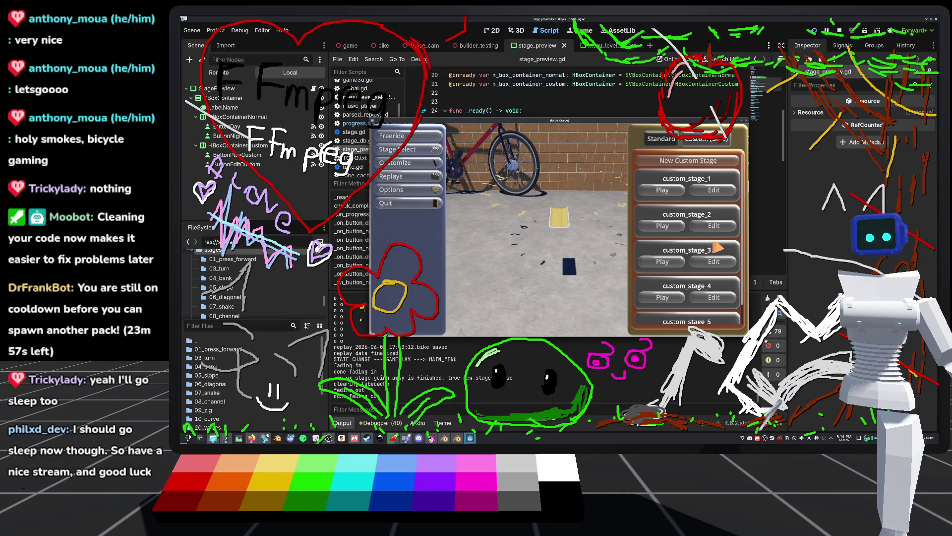
{"action": "scroll", "coordinate": [630, 242], "scroll_direction": "down", "scroll_amount": 1}
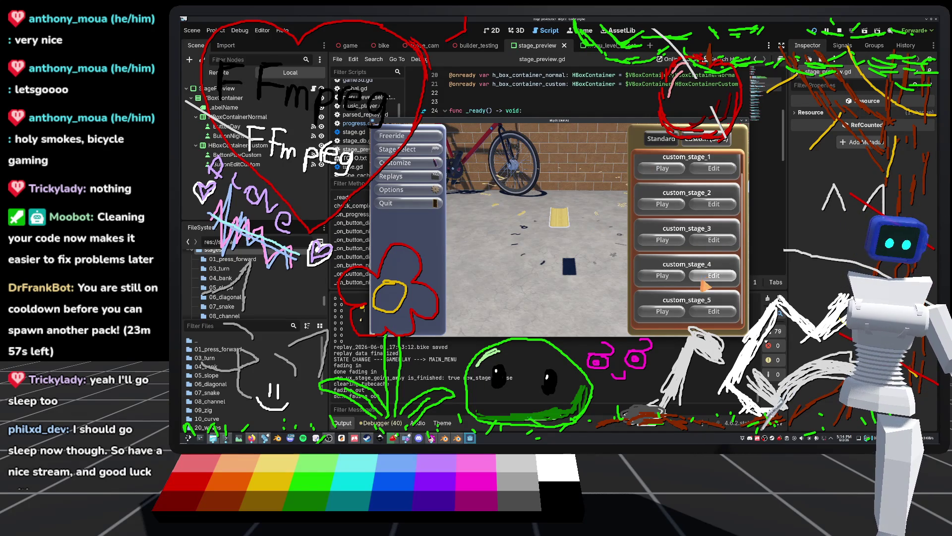
{"action": "left_click", "coordinate": [660, 138]}
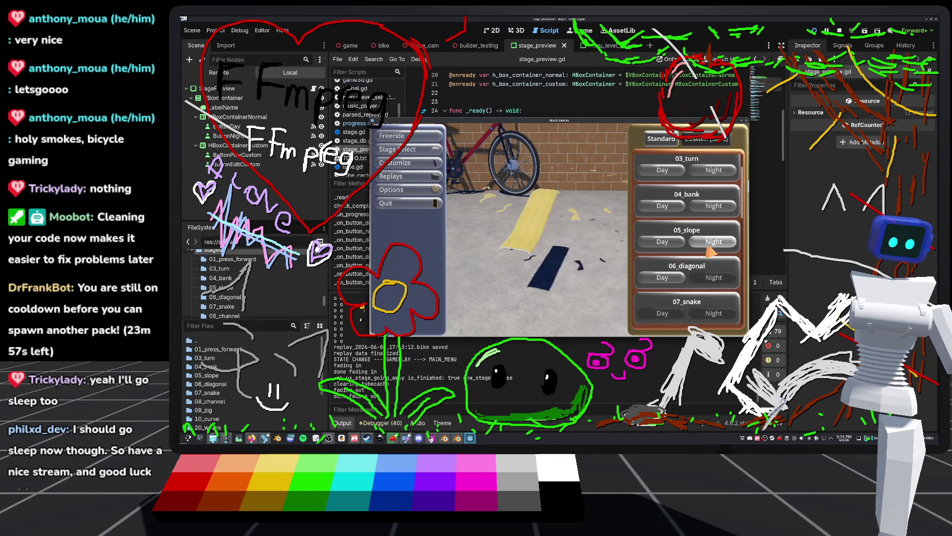
{"action": "left_click", "coordinate": [663, 277]}
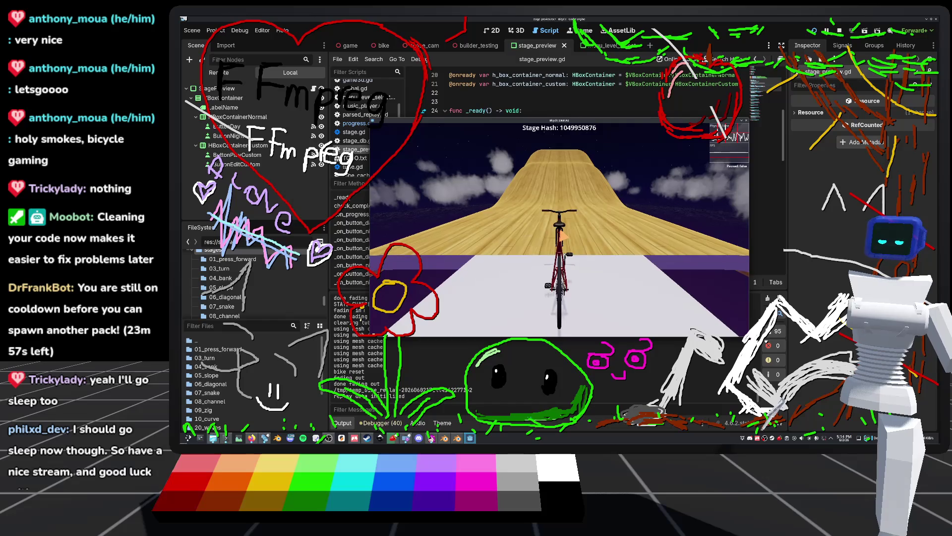
Ride the bike through 05_slope Night to Stage Complete, pause, and quit the game
{"action": "key", "text": "w"}
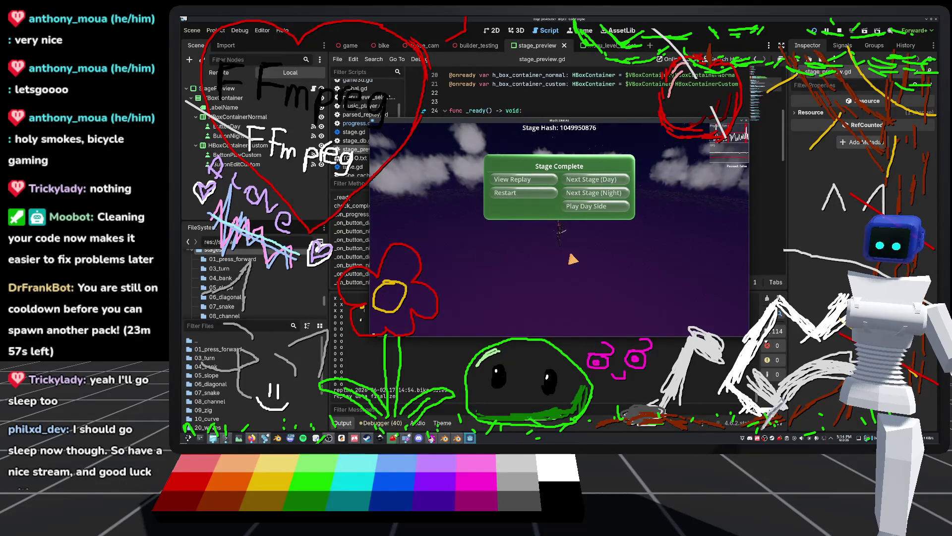
{"action": "key", "text": "Escape"}
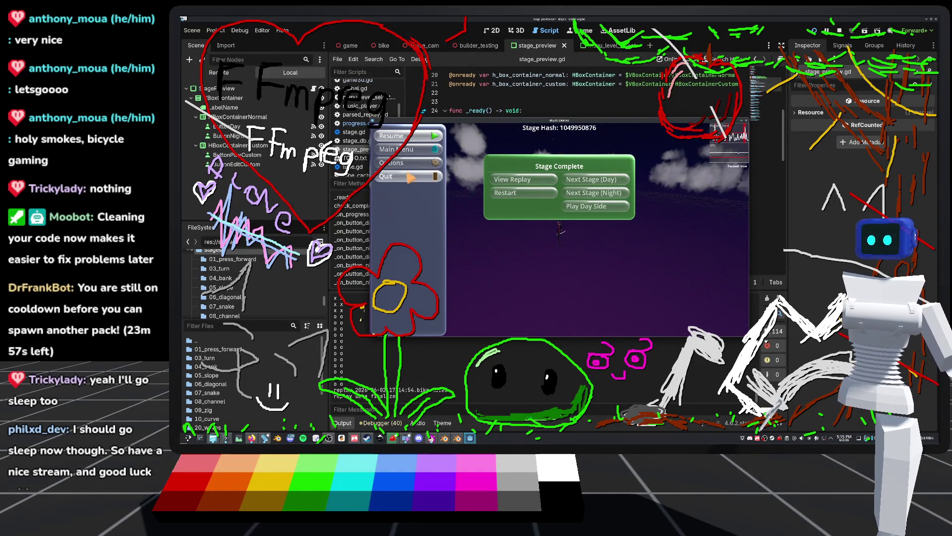
{"action": "left_click", "coordinate": [409, 177]}
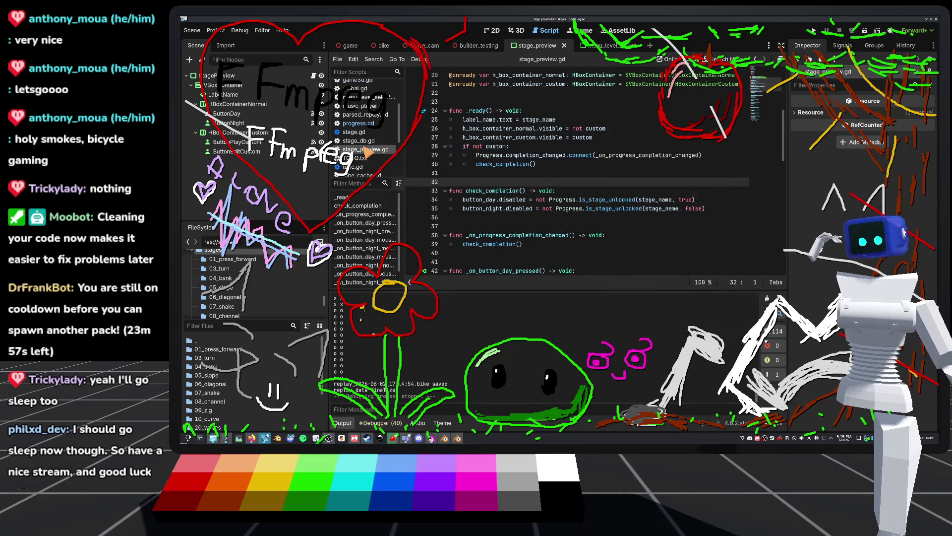
Look through stage_preview.gd, then bring up the game scene's node tree
{"action": "scroll", "coordinate": [617, 207], "scroll_direction": "up", "scroll_amount": 3}
{"action": "scroll", "coordinate": [620, 205], "scroll_direction": "down", "scroll_amount": 8}
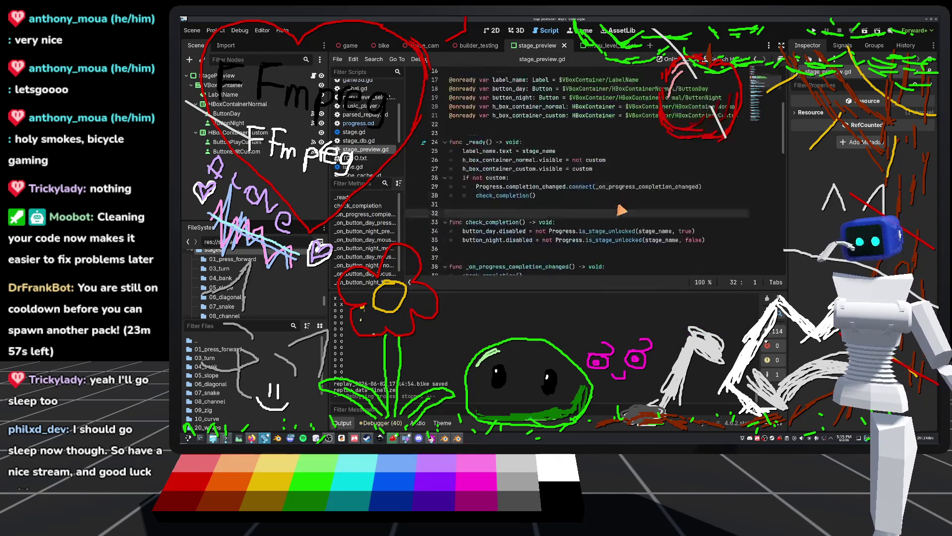
{"action": "scroll", "coordinate": [623, 205], "scroll_direction": "down", "scroll_amount": 7}
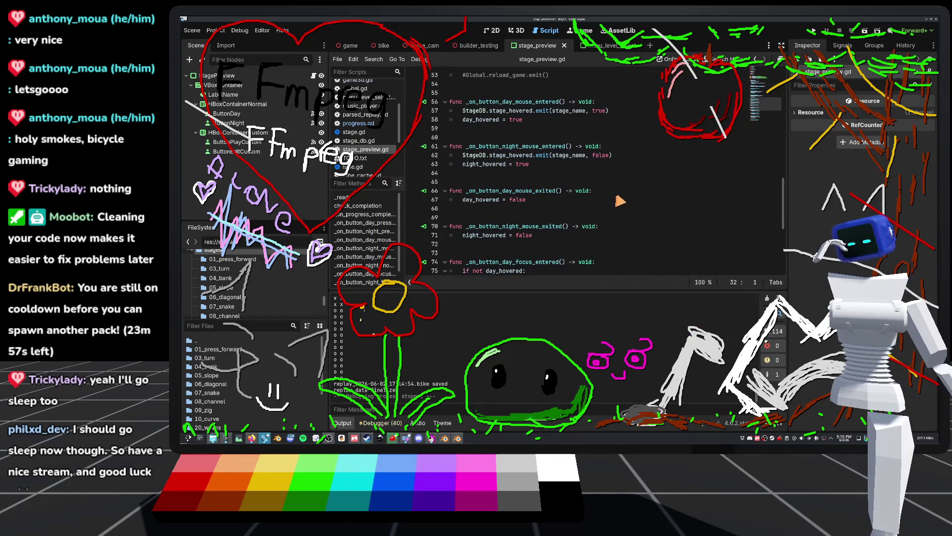
{"action": "scroll", "coordinate": [605, 196], "scroll_direction": "down", "scroll_amount": 5}
{"action": "scroll", "coordinate": [598, 190], "scroll_direction": "down", "scroll_amount": 1}
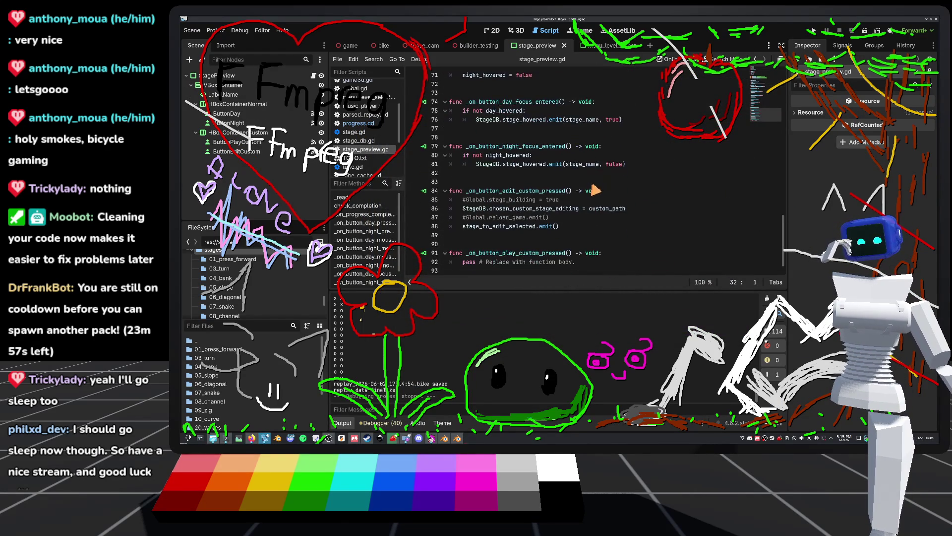
{"action": "scroll", "coordinate": [609, 182], "scroll_direction": "up", "scroll_amount": 20}
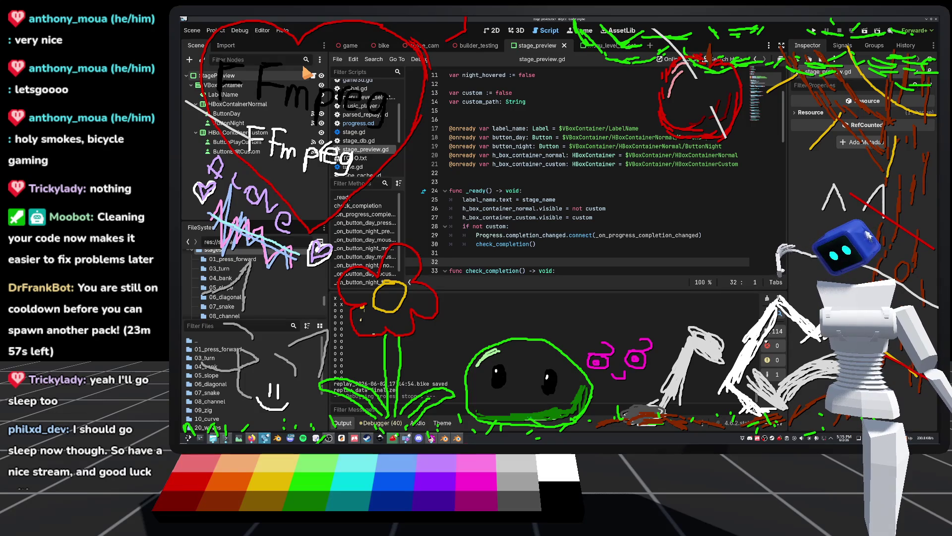
{"action": "left_click", "coordinate": [348, 46]}
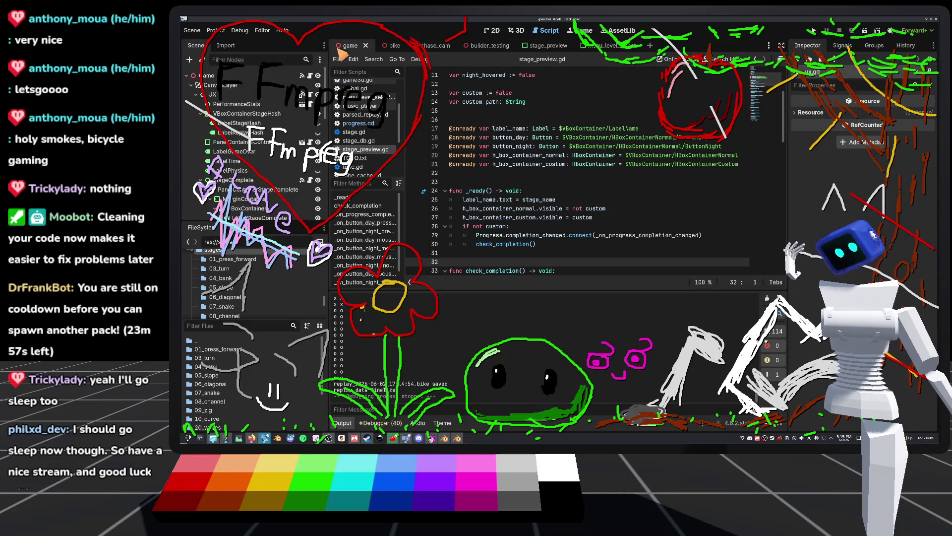
Glance at game3d.gd, then jump to _on_bike_finished at line 332 in ux.gd
{"action": "left_click", "coordinate": [310, 76]}
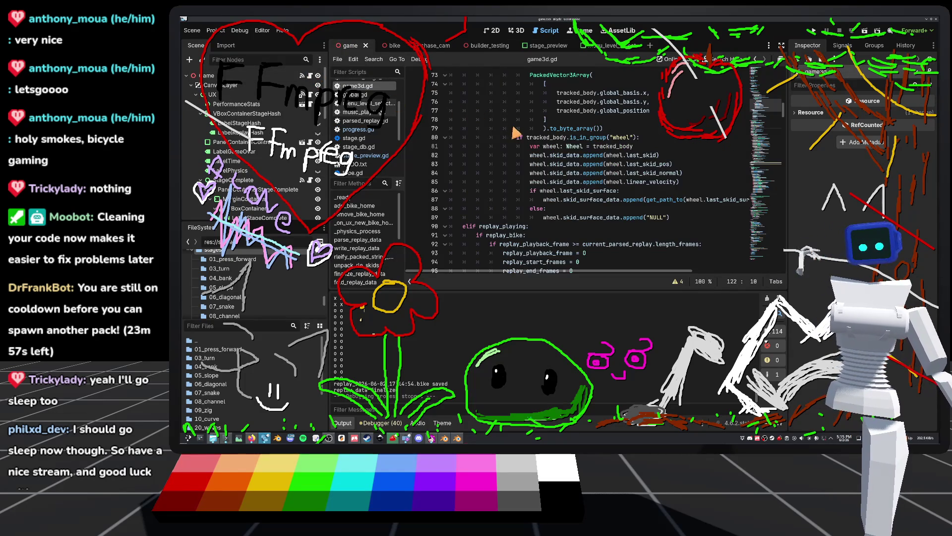
{"action": "scroll", "coordinate": [529, 131], "scroll_direction": "up", "scroll_amount": 8}
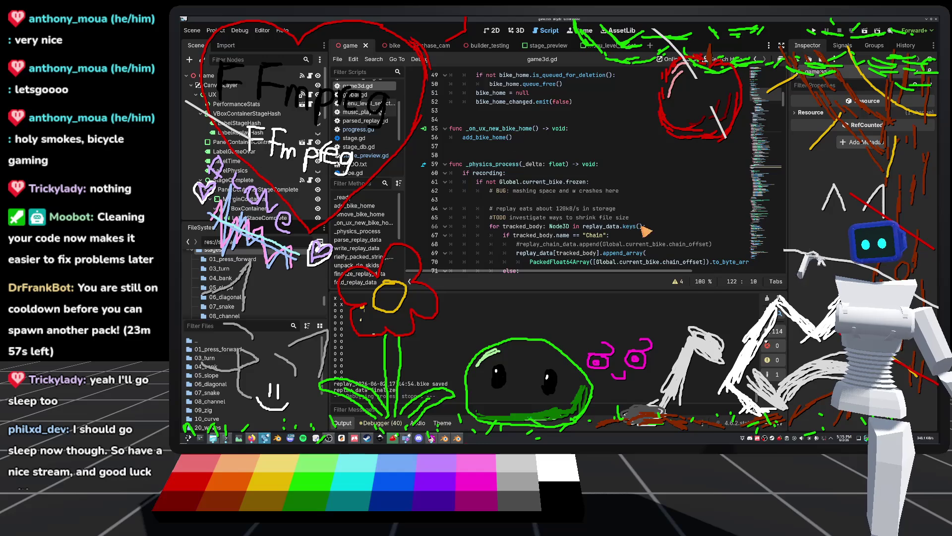
{"action": "scroll", "coordinate": [581, 195], "scroll_direction": "down", "scroll_amount": 7}
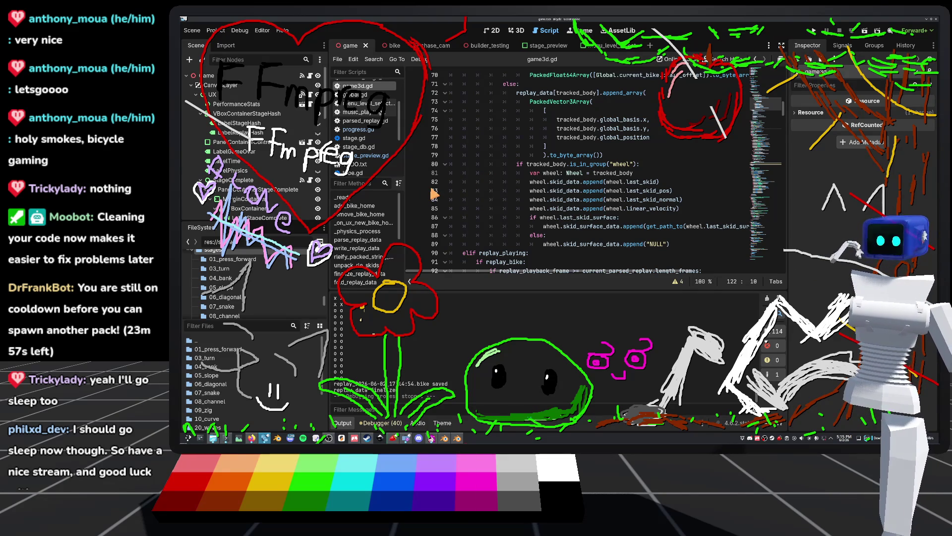
{"action": "left_click", "coordinate": [308, 96]}
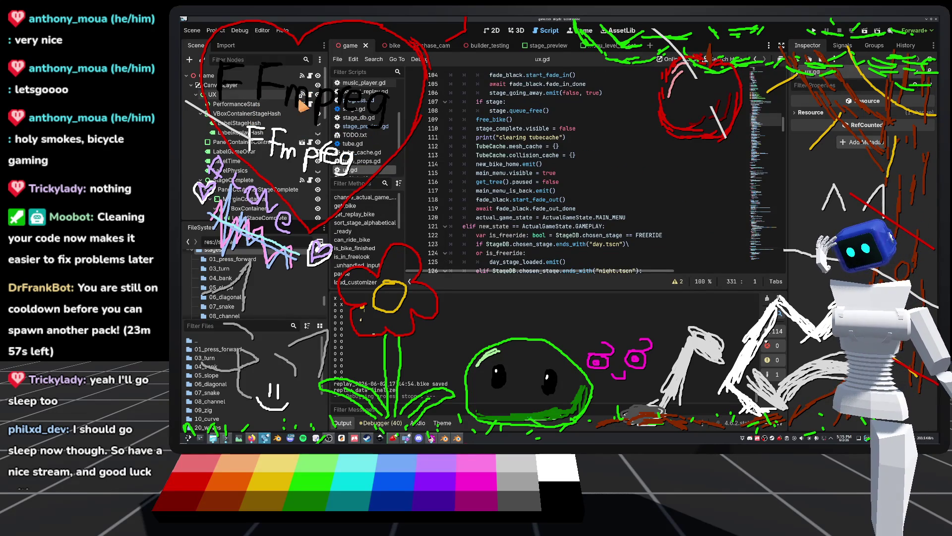
{"action": "scroll", "coordinate": [506, 223], "scroll_direction": "down", "scroll_amount": 1}
{"action": "scroll", "coordinate": [516, 142], "scroll_direction": "up", "scroll_amount": 1}
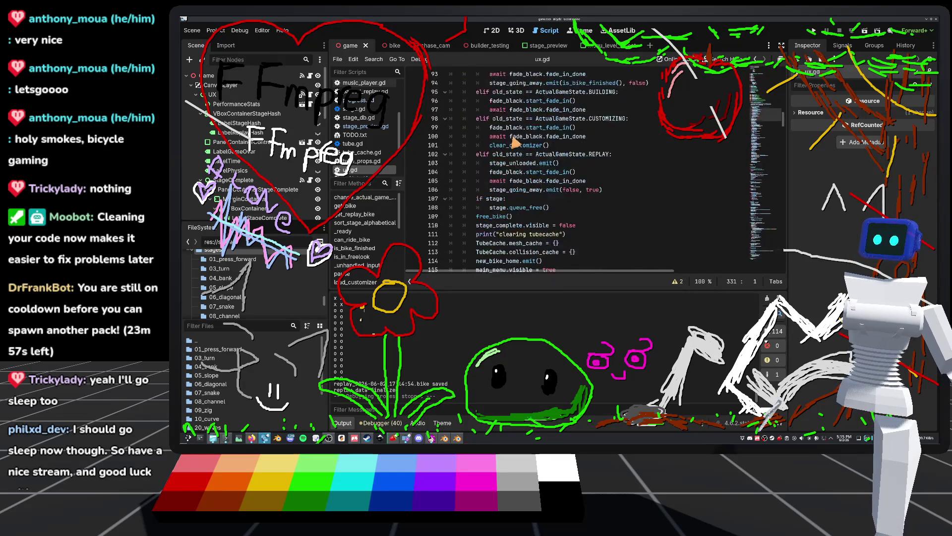
{"action": "scroll", "coordinate": [368, 229], "scroll_direction": "down", "scroll_amount": 3}
{"action": "scroll", "coordinate": [357, 231], "scroll_direction": "down", "scroll_amount": 4}
{"action": "left_click", "coordinate": [357, 252]}
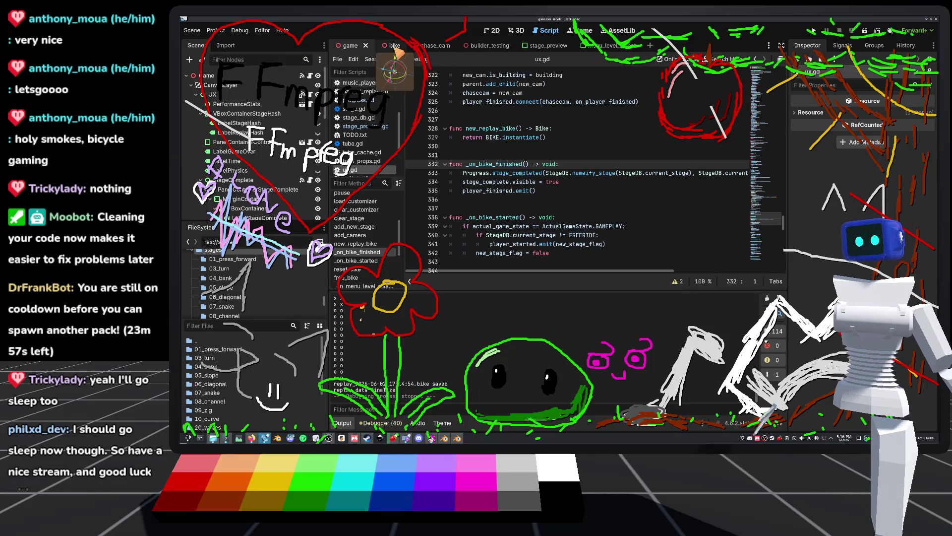
{"action": "left_click", "coordinate": [395, 47]}
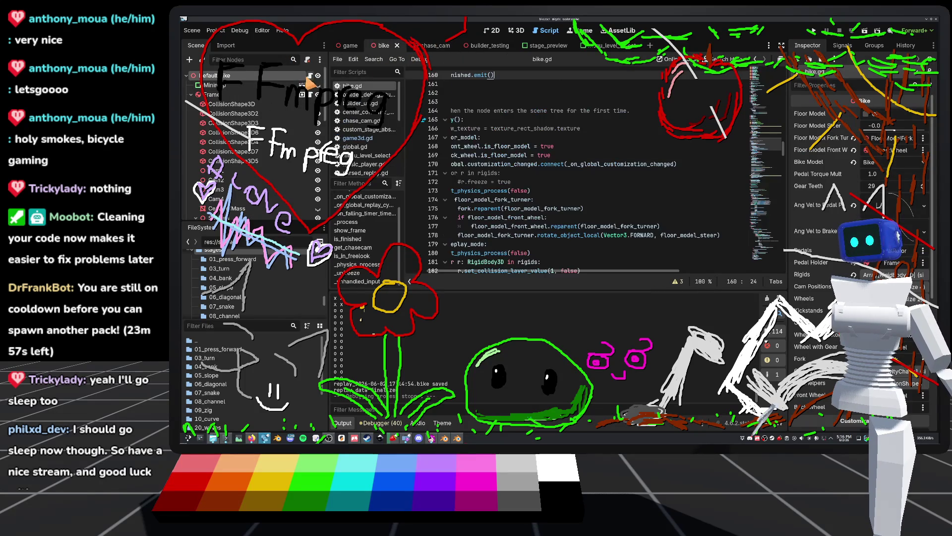
Check the fork turner code in _ready, then visit is_finished and change_bike_state
{"action": "left_click", "coordinate": [530, 200]}
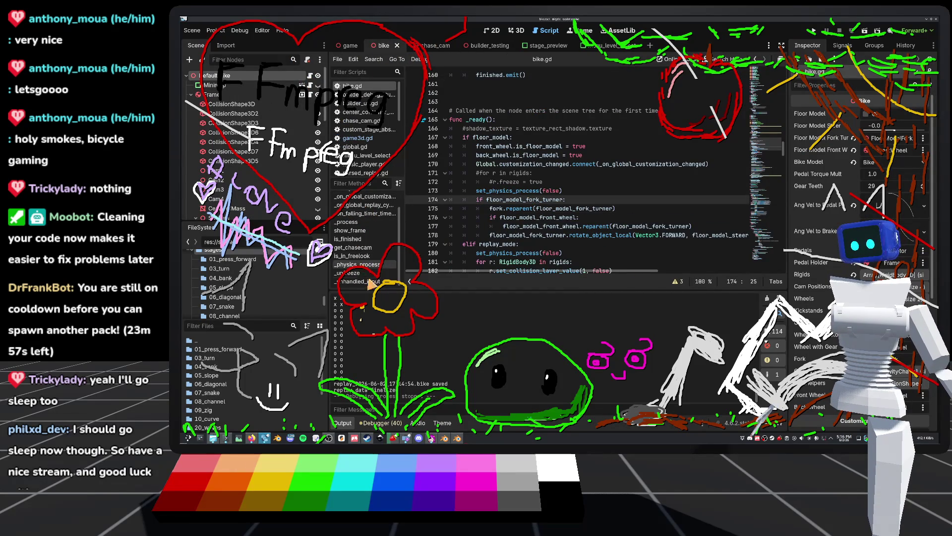
{"action": "left_click", "coordinate": [350, 240]}
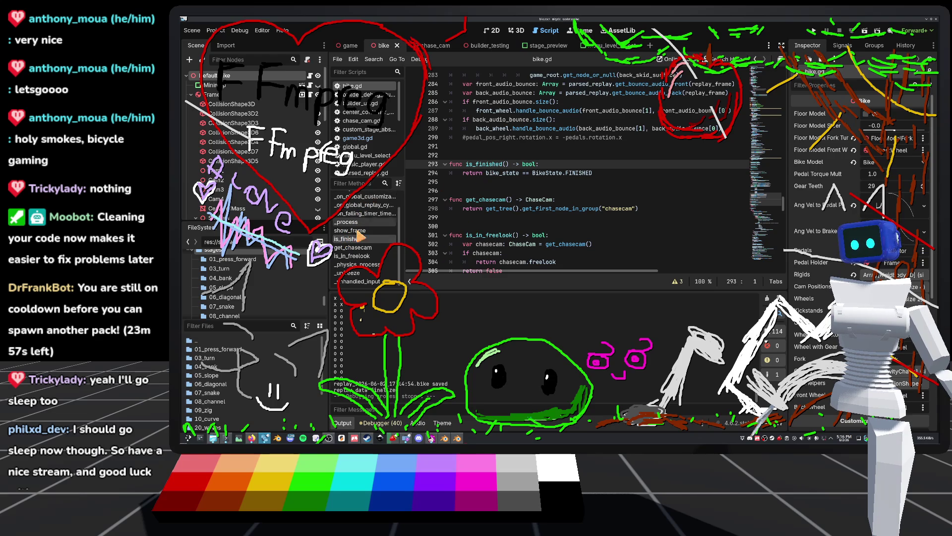
{"action": "scroll", "coordinate": [366, 234], "scroll_direction": "up", "scroll_amount": 2}
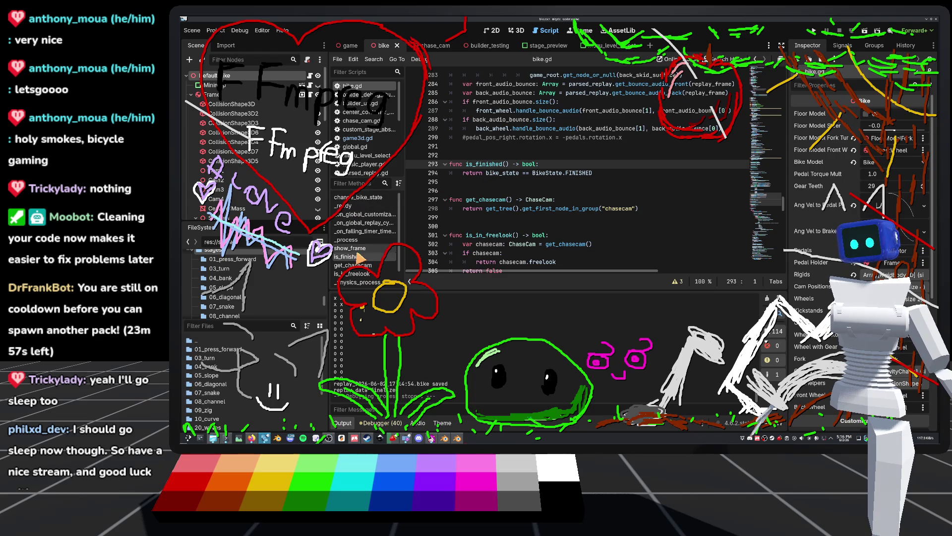
{"action": "left_click", "coordinate": [366, 197]}
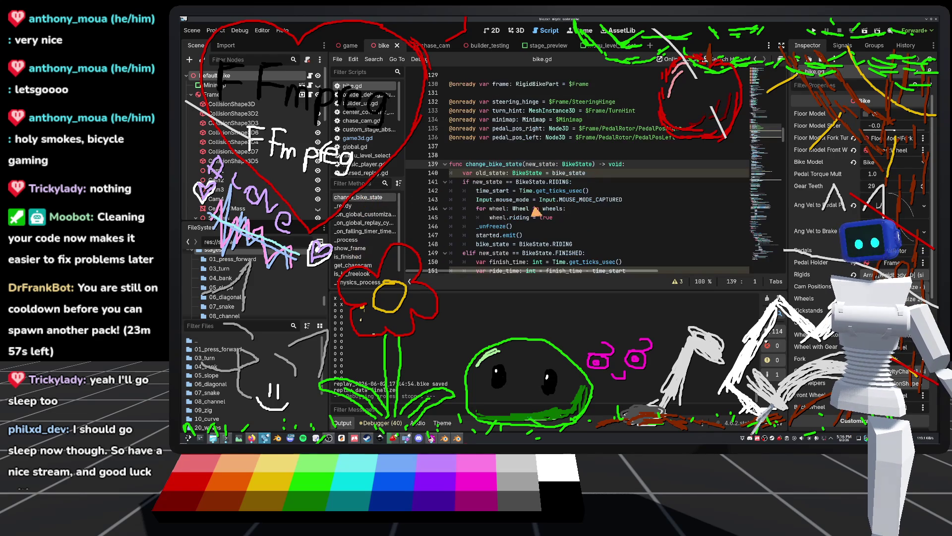
Inspect how ride_time is computed from finish_time and time_start in change_bike_state
{"action": "double_click", "coordinate": [493, 191]}
{"action": "scroll", "coordinate": [523, 178], "scroll_direction": "down", "scroll_amount": 3}
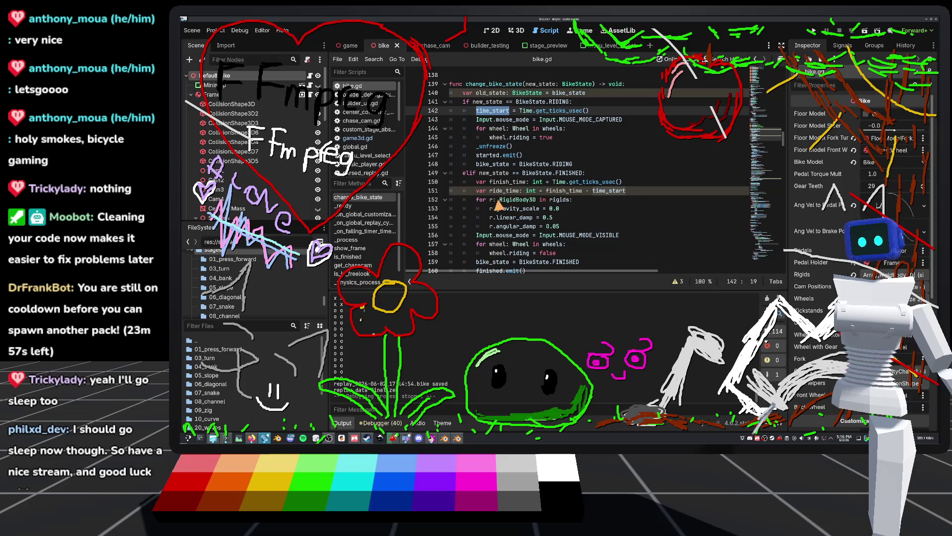
{"action": "double_click", "coordinate": [564, 191]}
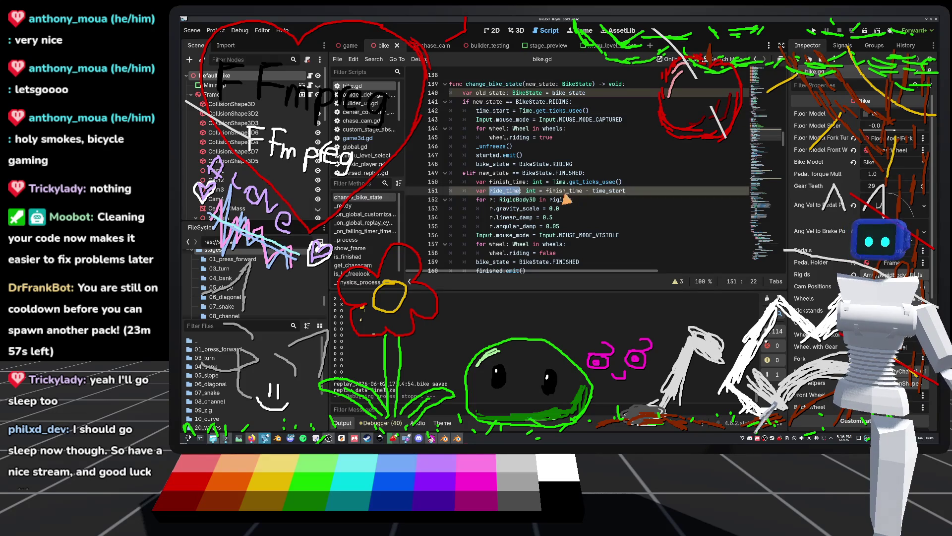
{"action": "double_click", "coordinate": [615, 191]}
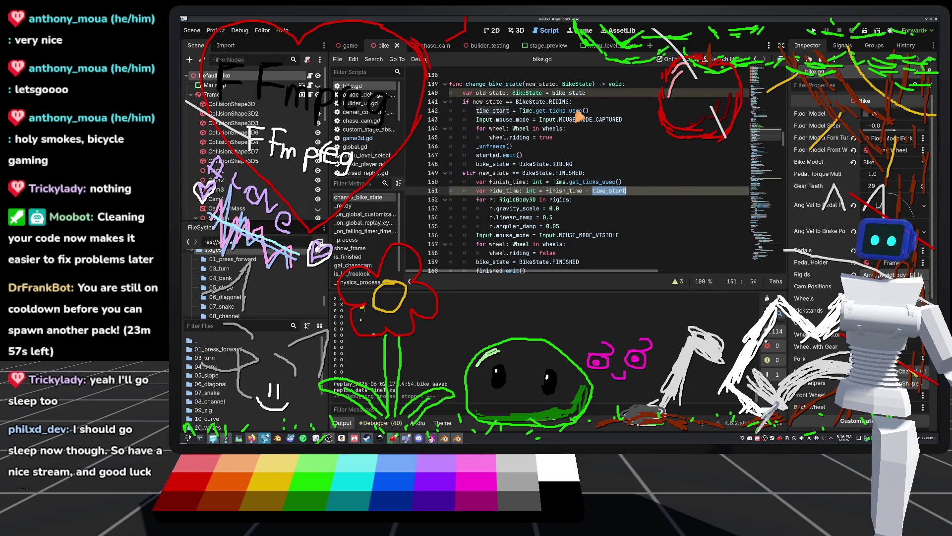
{"action": "mouse_move", "coordinate": [579, 116]}
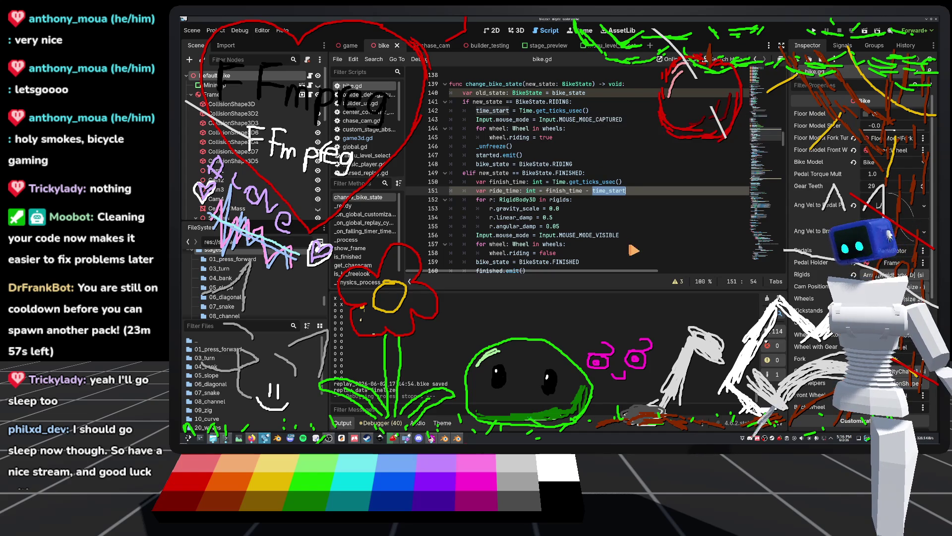
{"action": "scroll", "coordinate": [600, 248], "scroll_direction": "down", "scroll_amount": 2}
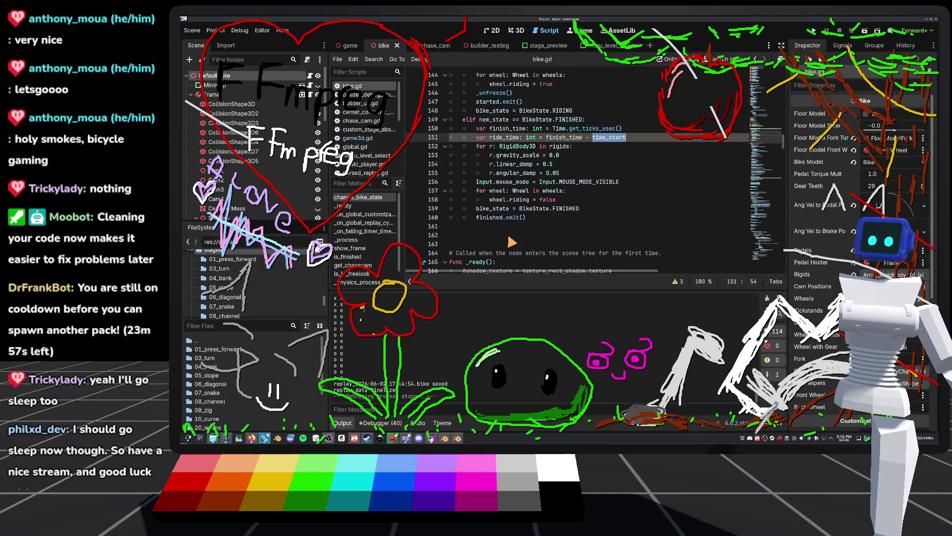
{"action": "scroll", "coordinate": [511, 240], "scroll_direction": "up", "scroll_amount": 3}
{"action": "mouse_move", "coordinate": [603, 222]}
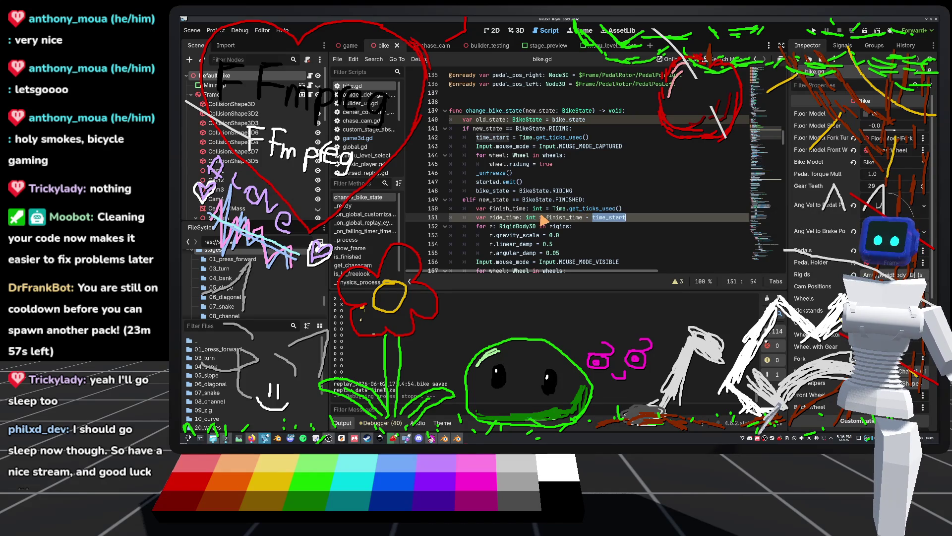
{"action": "scroll", "coordinate": [543, 219], "scroll_direction": "down", "scroll_amount": 5}
{"action": "scroll", "coordinate": [542, 220], "scroll_direction": "up", "scroll_amount": 1}
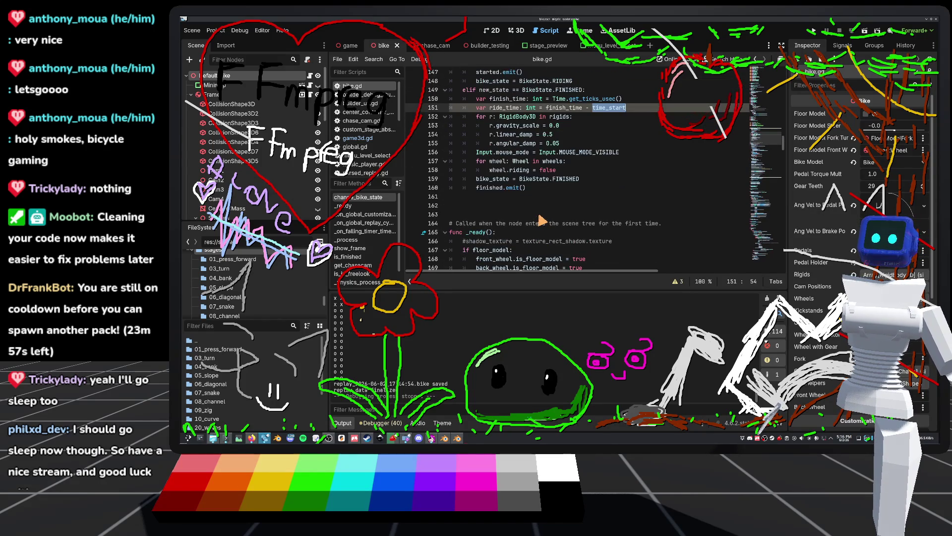
{"action": "mouse_move", "coordinate": [514, 194]}
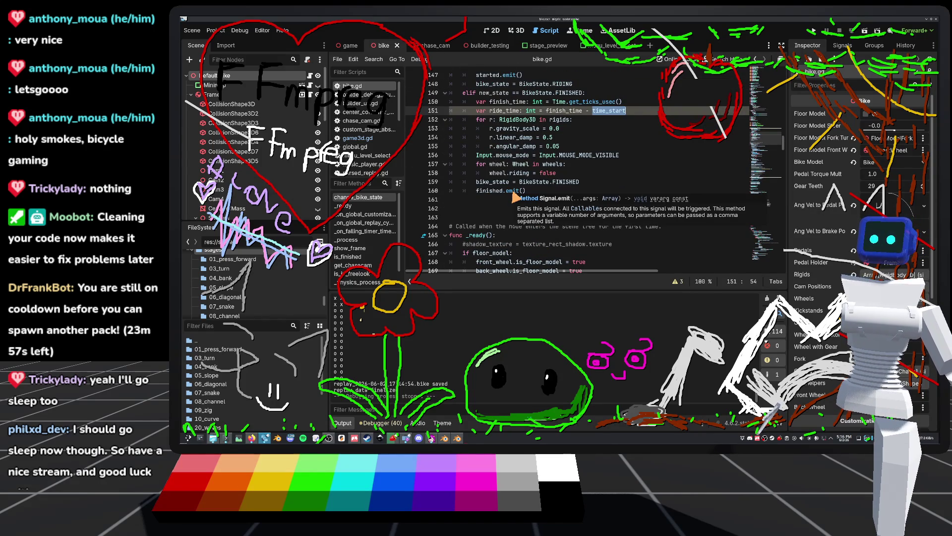
{"action": "scroll", "coordinate": [514, 197], "scroll_direction": "up", "scroll_amount": 12}
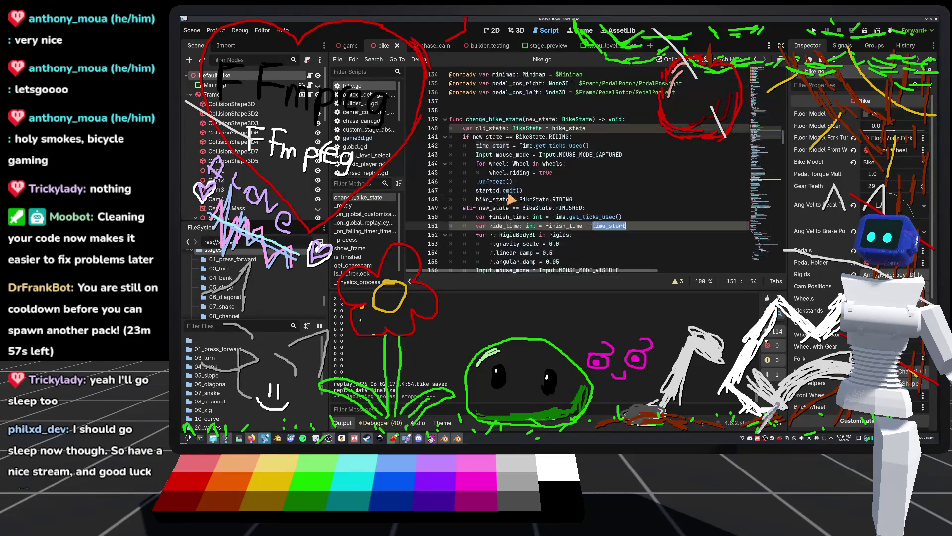
{"action": "scroll", "coordinate": [518, 199], "scroll_direction": "up", "scroll_amount": 18}
Change line 5 to signal finished(ride_time: int) and save bike.gd
{"action": "scroll", "coordinate": [486, 223], "scroll_direction": "up", "scroll_amount": 18}
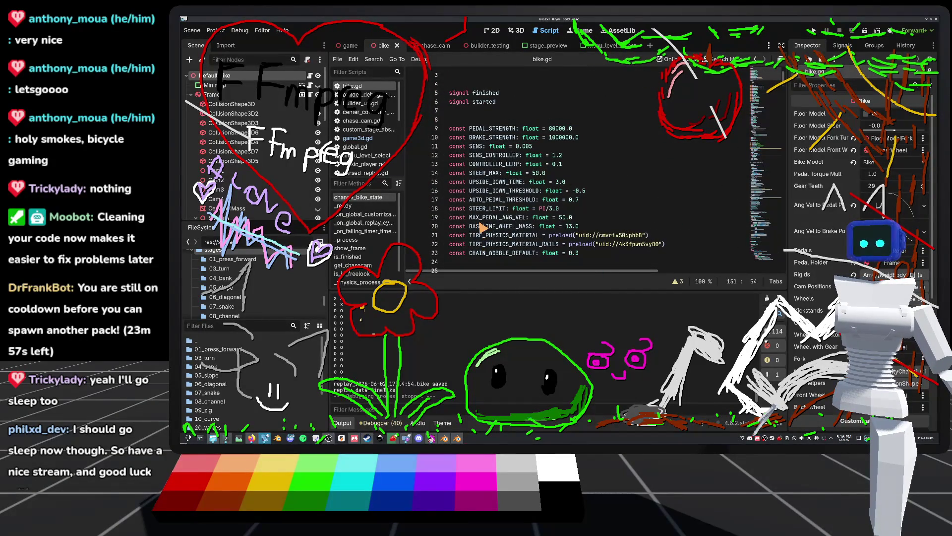
{"action": "scroll", "coordinate": [476, 233], "scroll_direction": "up", "scroll_amount": 1}
{"action": "left_click", "coordinate": [518, 111]}
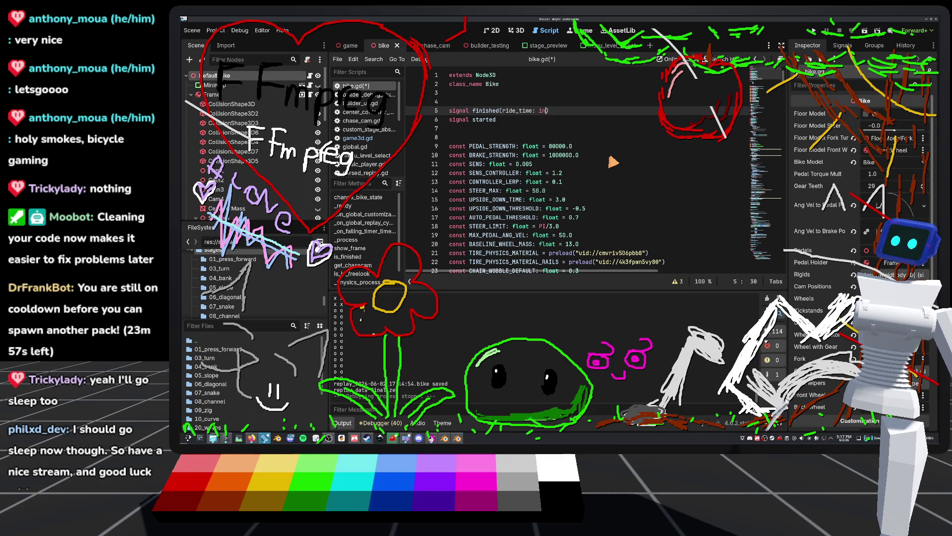
{"action": "type", "text": "t"}
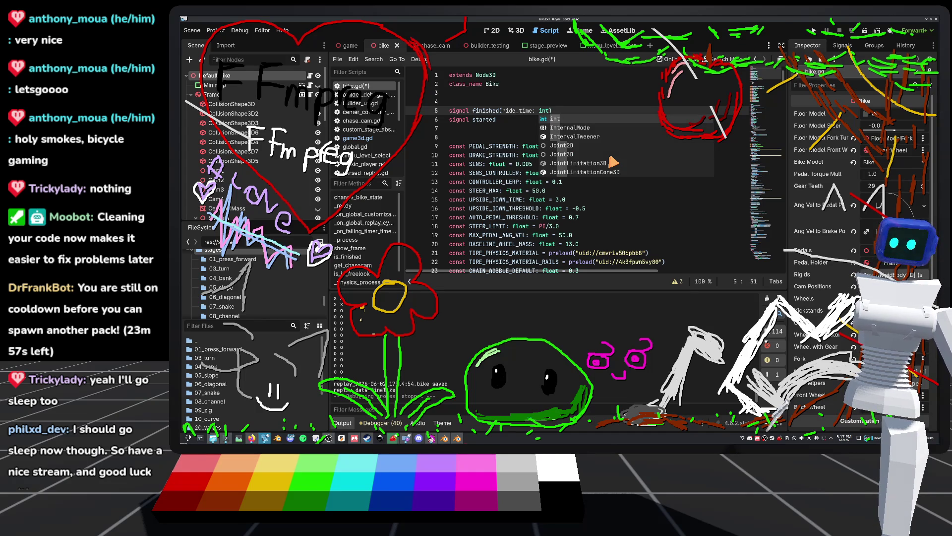
{"action": "left_click", "coordinate": [534, 101]}
{"action": "key", "text": "ctrl+s"}
Make line 160 call finished.emit(ride_time) and save bike.gd
{"action": "scroll", "coordinate": [607, 217], "scroll_direction": "down", "scroll_amount": 20}
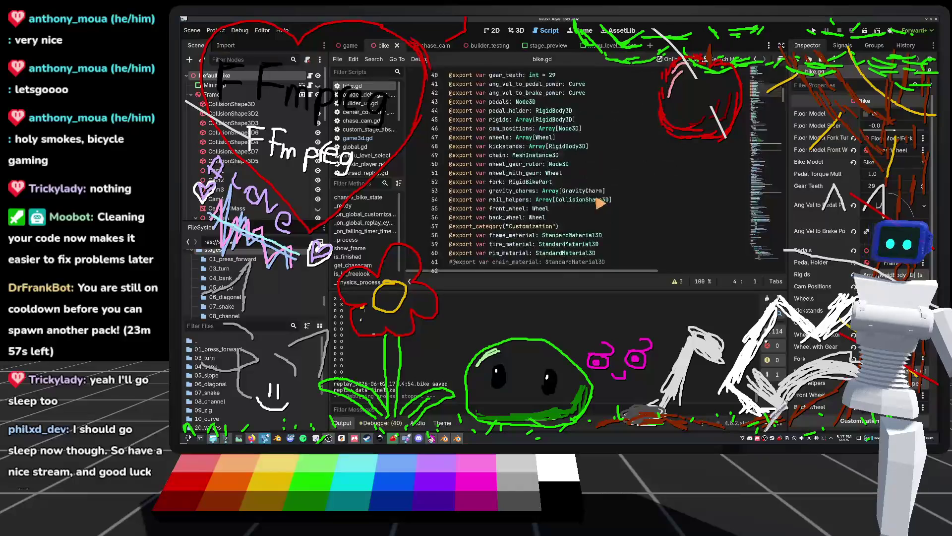
{"action": "scroll", "coordinate": [588, 197], "scroll_direction": "down", "scroll_amount": 12}
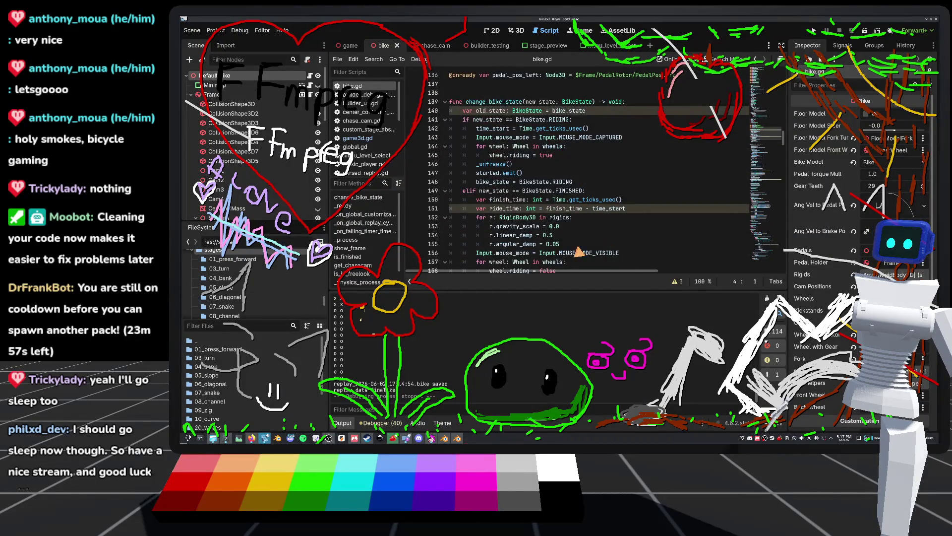
{"action": "scroll", "coordinate": [580, 248], "scroll_direction": "down", "scroll_amount": 4}
{"action": "left_click", "coordinate": [560, 182]}
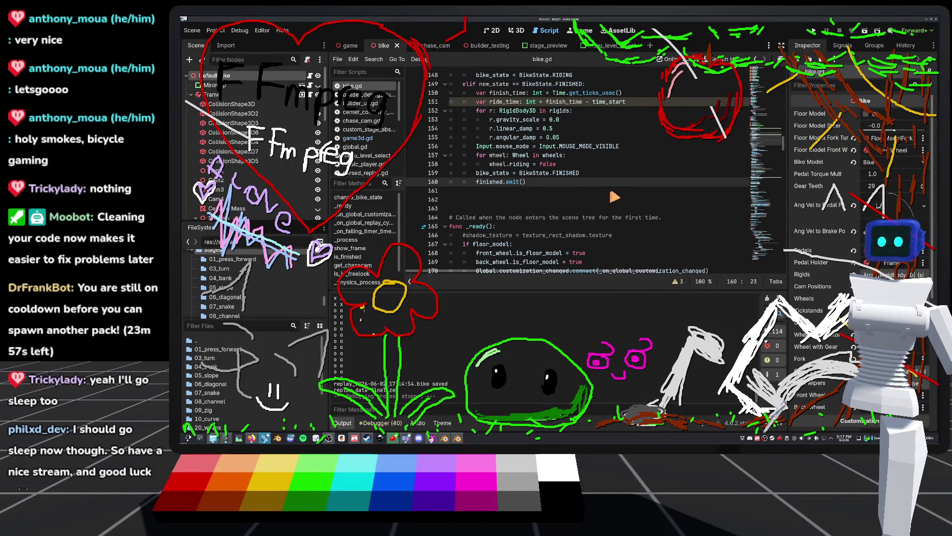
{"action": "type", "text": "ride_time"}
{"action": "left_click", "coordinate": [562, 219]}
{"action": "key", "text": "ctrl+s"}
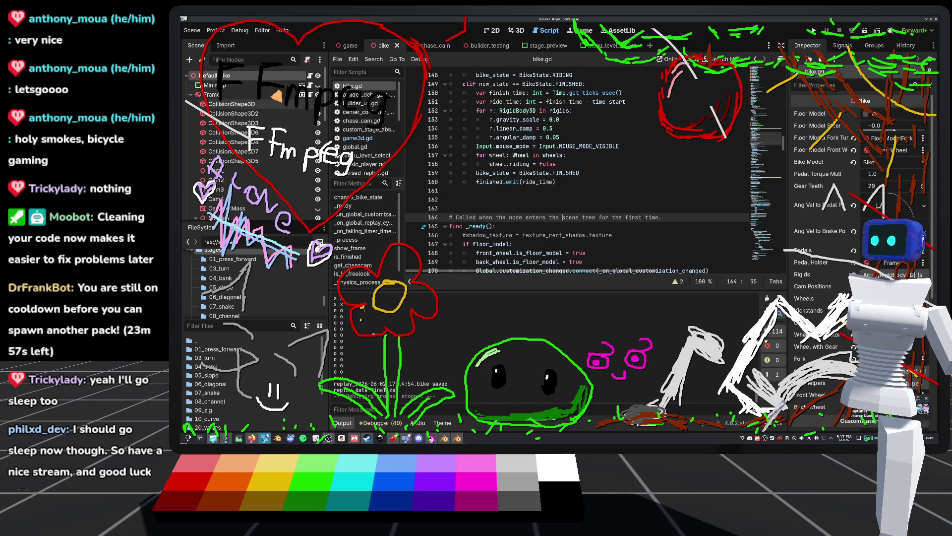
{"action": "left_click", "coordinate": [345, 49]}
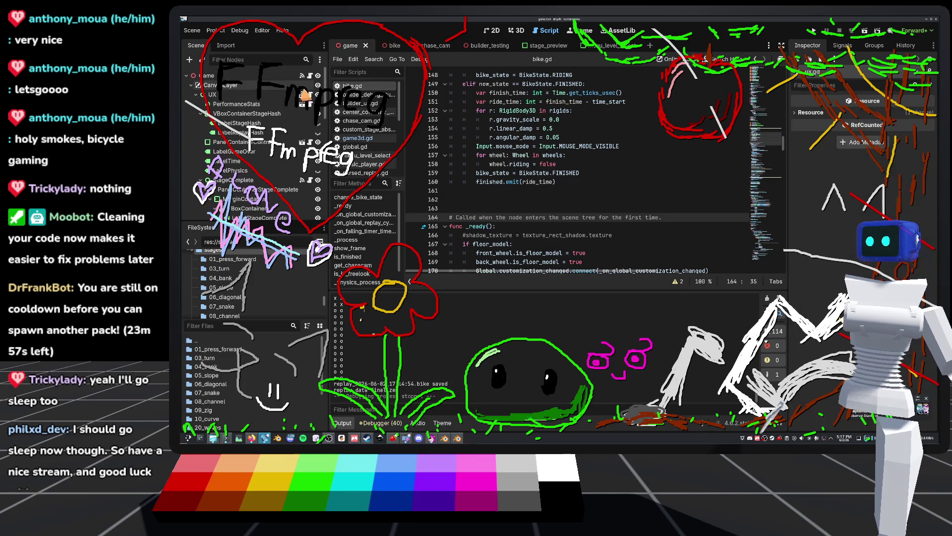
Give _on_bike_finished a ride_time: int parameter and add print("ride time: ") after stage_complete.visible = true
{"action": "left_click", "coordinate": [526, 166]}
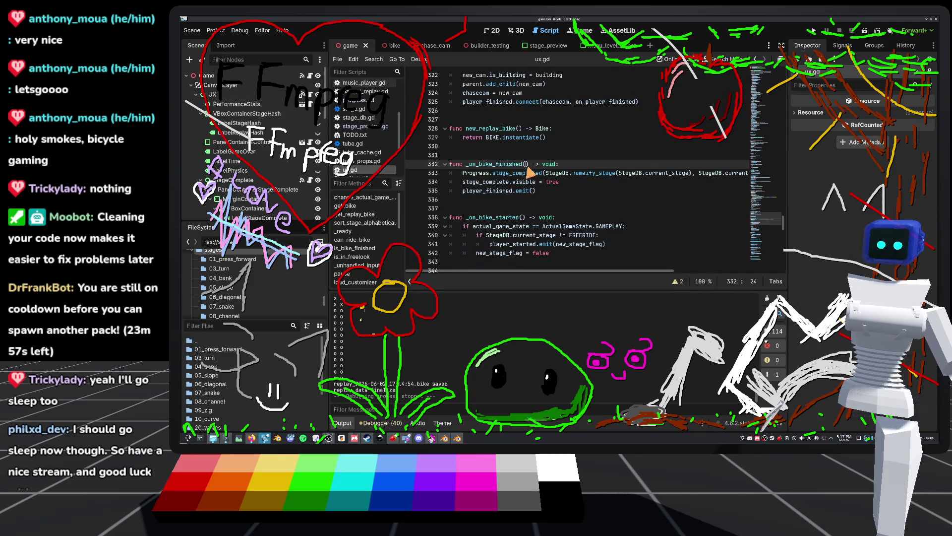
{"action": "type", "text": "ride_tim"}
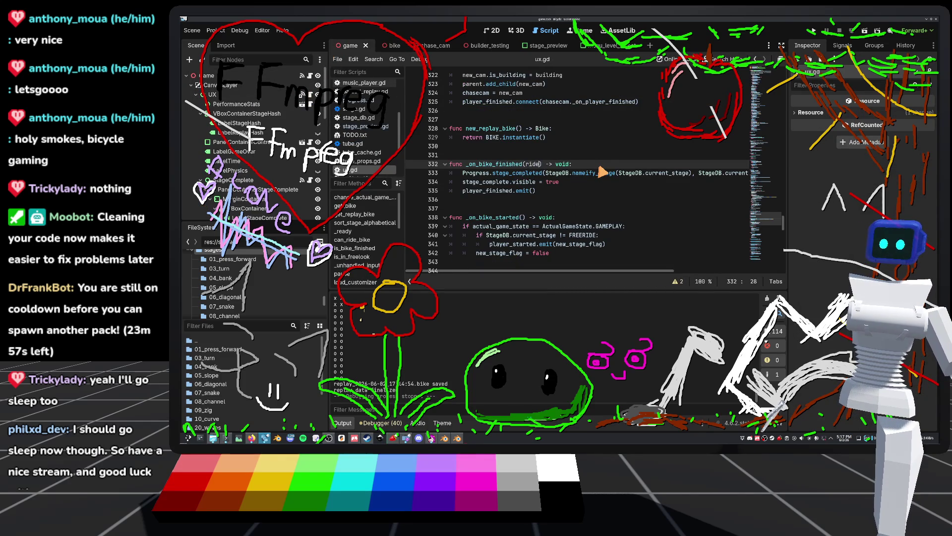
{"action": "type", "text": "e: int"}
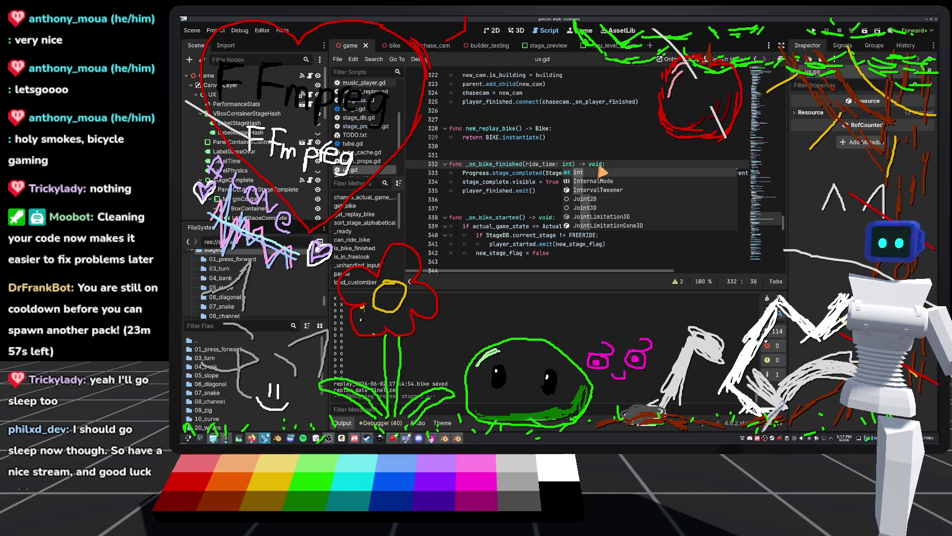
{"action": "left_click", "coordinate": [591, 155]}
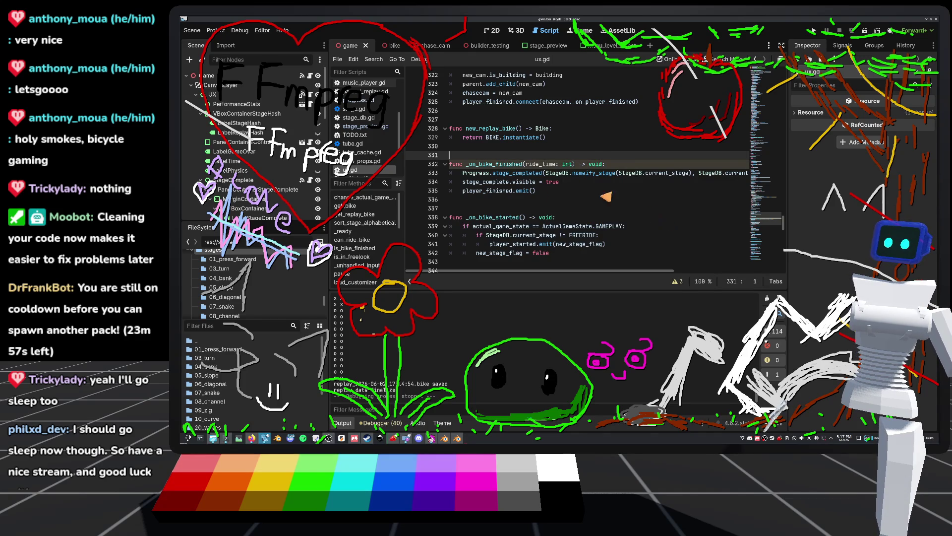
{"action": "left_click", "coordinate": [579, 182]}
{"action": "key", "text": "Return"}
{"action": "type", "text": "print(\"ride time:"}
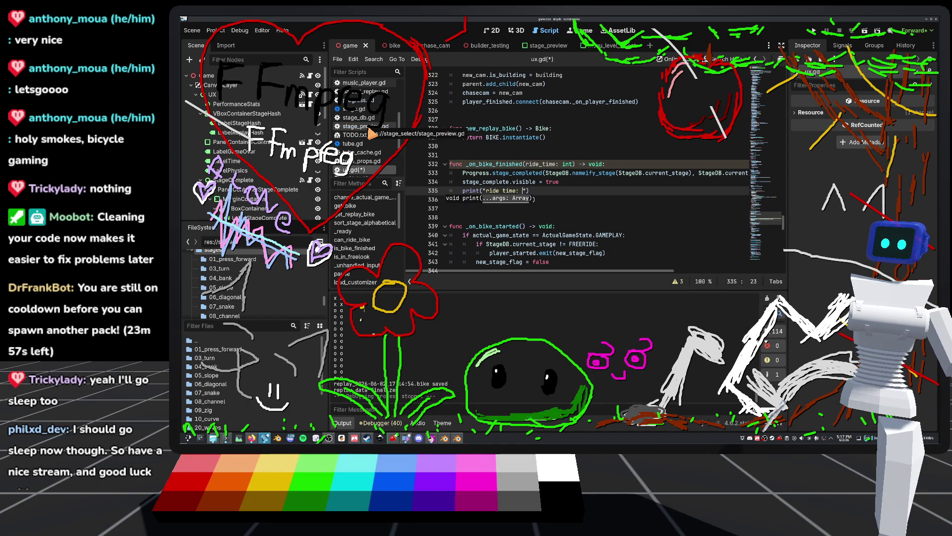
{"action": "scroll", "coordinate": [374, 132], "scroll_direction": "up", "scroll_amount": 3}
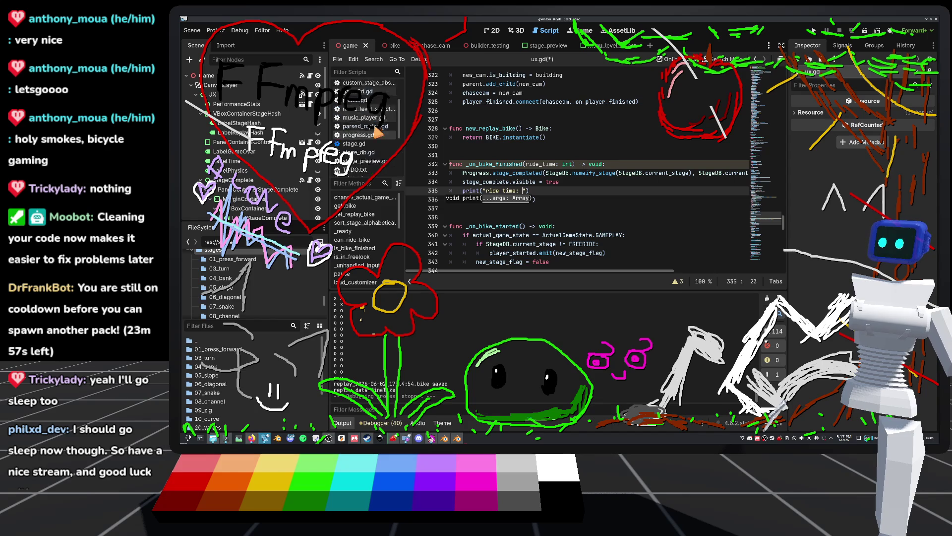
Open global.gd at stringify_time, read it, then step back through recent scripts
{"action": "scroll", "coordinate": [377, 132], "scroll_direction": "up", "scroll_amount": 2}
{"action": "left_click", "coordinate": [370, 135]}
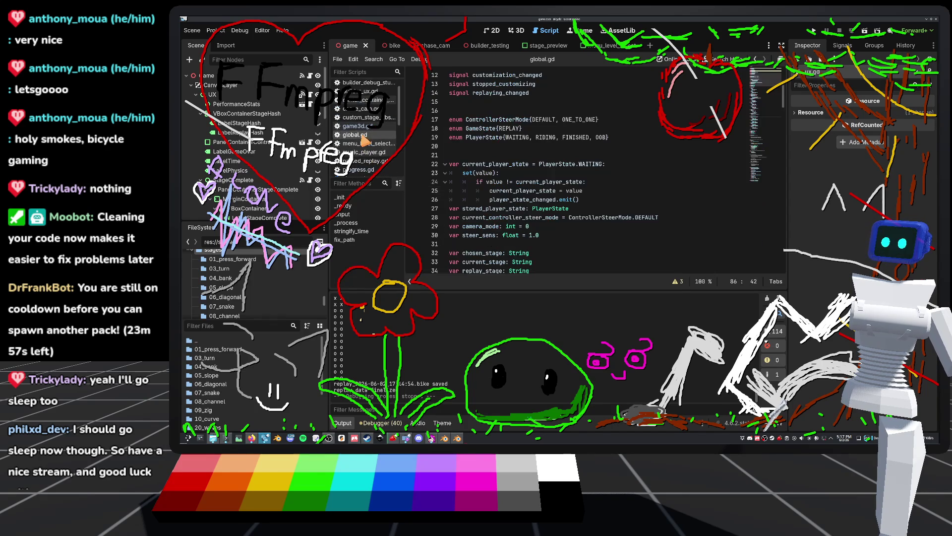
{"action": "left_click", "coordinate": [351, 231]}
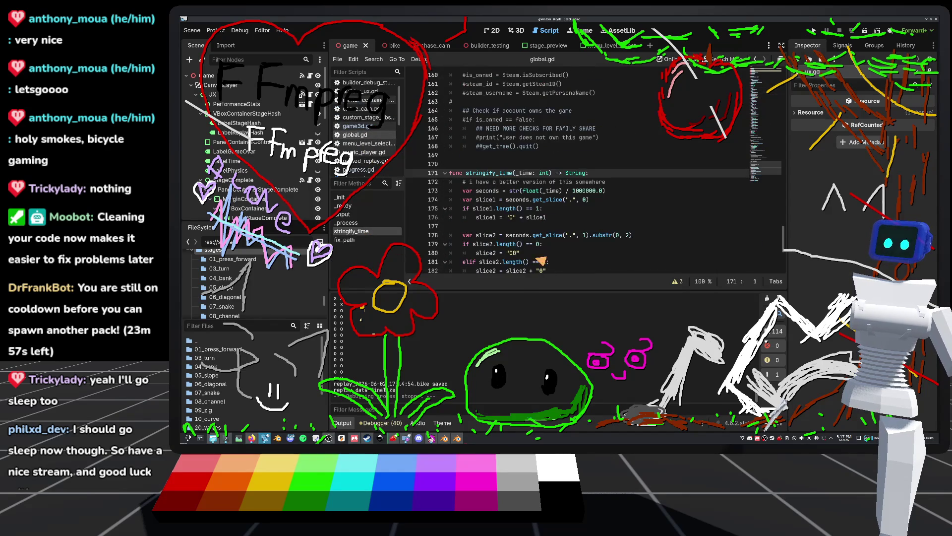
{"action": "scroll", "coordinate": [519, 240], "scroll_direction": "down", "scroll_amount": 4}
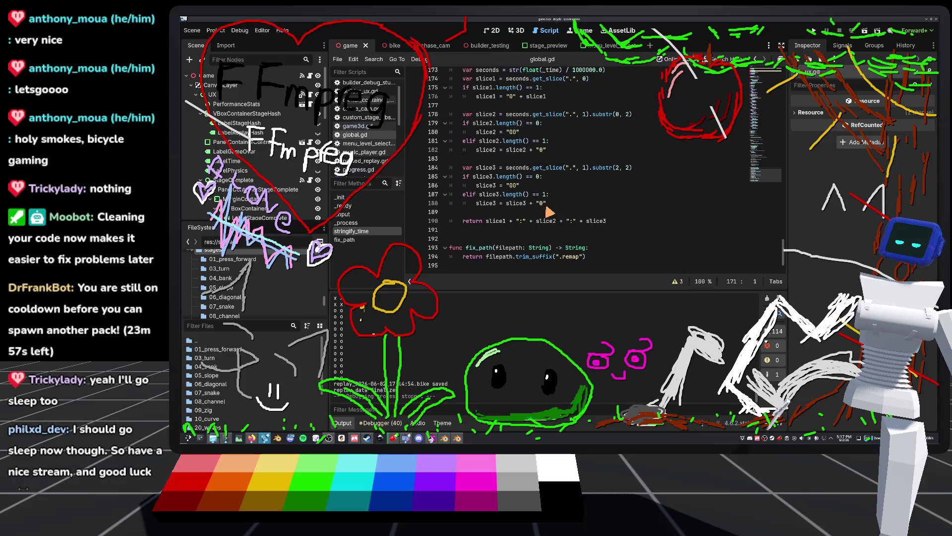
{"action": "scroll", "coordinate": [501, 160], "scroll_direction": "up", "scroll_amount": 1}
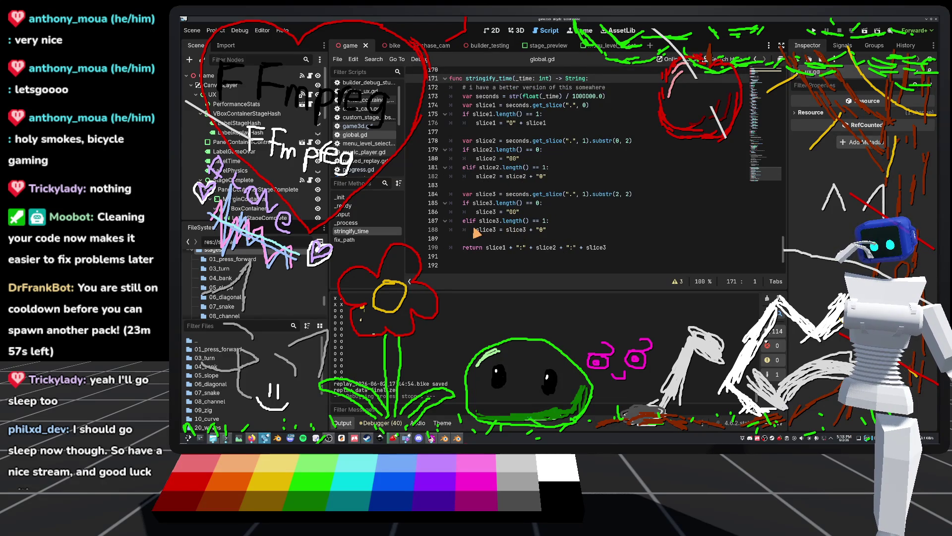
{"action": "mouse_move", "coordinate": [477, 233]}
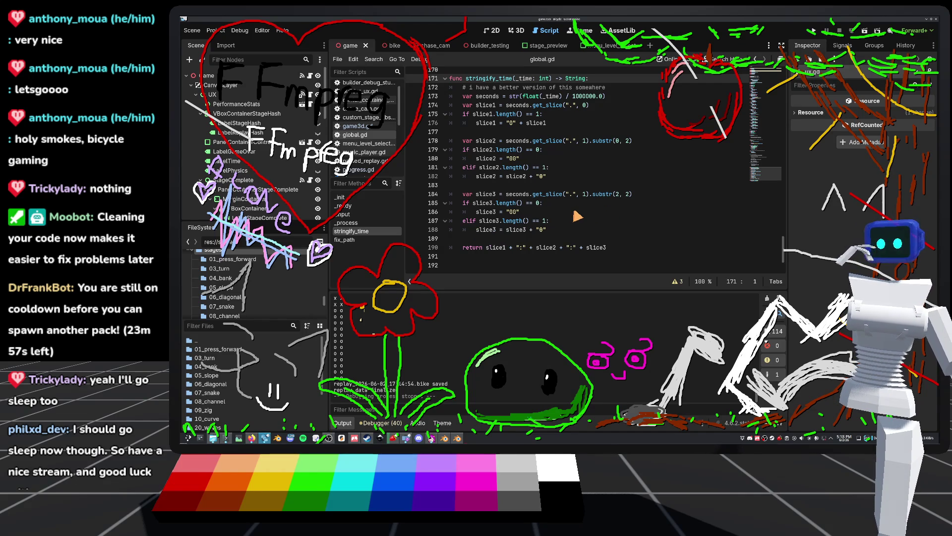
{"action": "scroll", "coordinate": [578, 216], "scroll_direction": "up", "scroll_amount": 2}
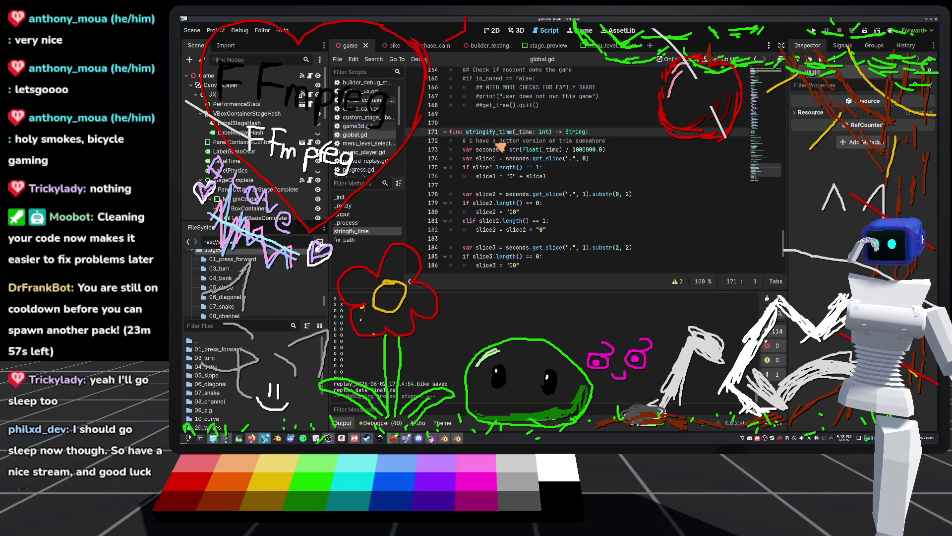
{"action": "key", "text": "ctrl+shift+comma"}
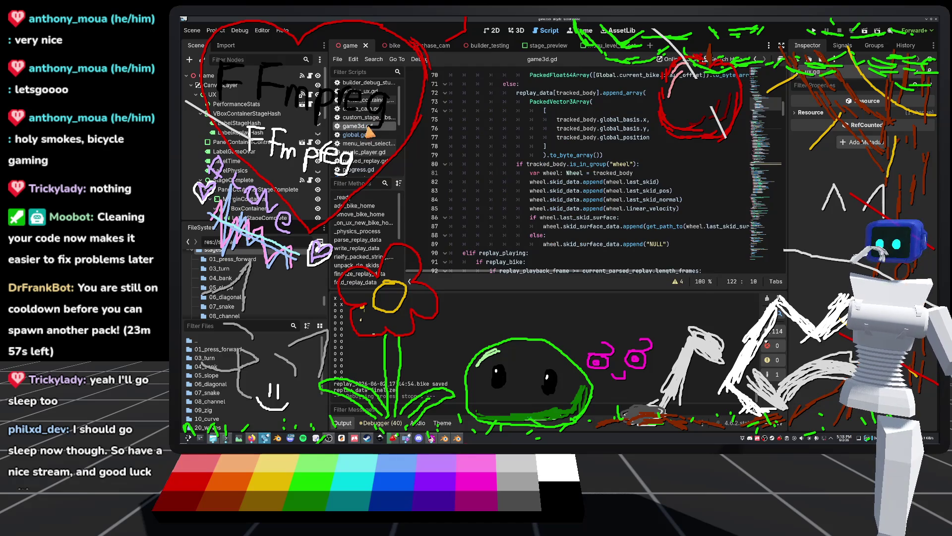
In ux.gd, finish the print call with Global.stringify_time(ride_time) and launch a test run
{"action": "key", "text": "alt+Left"}
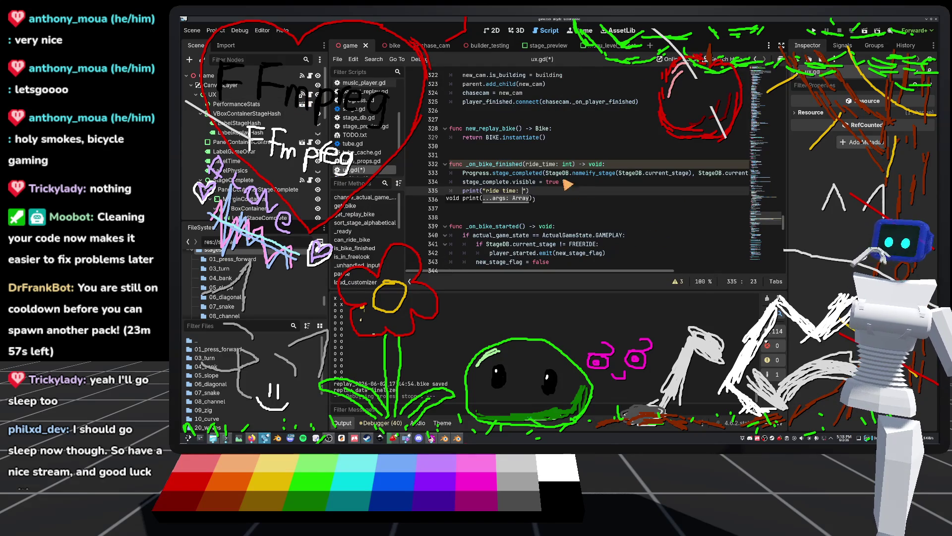
{"action": "type", "text": "\""}
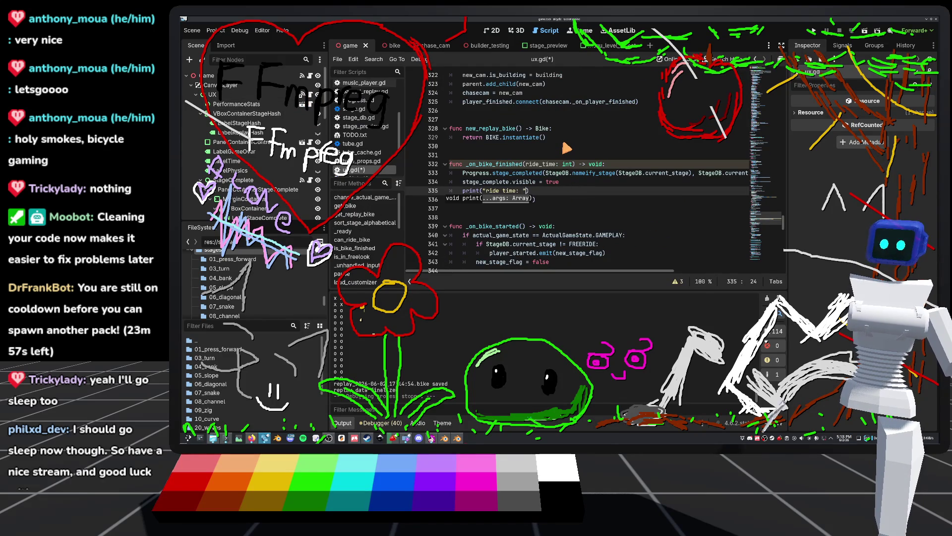
{"action": "key", "text": "Escape"}
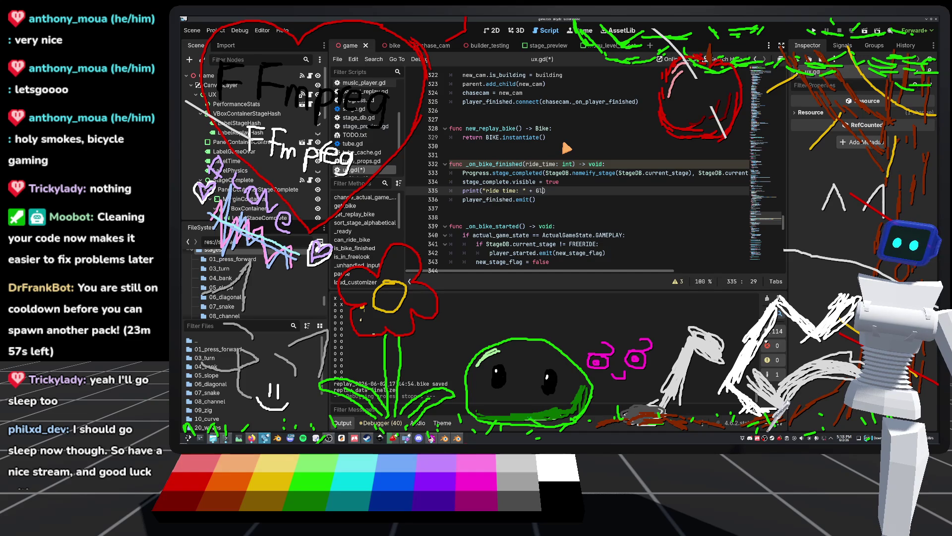
{"action": "type", "text": "stringify_time(rid"}
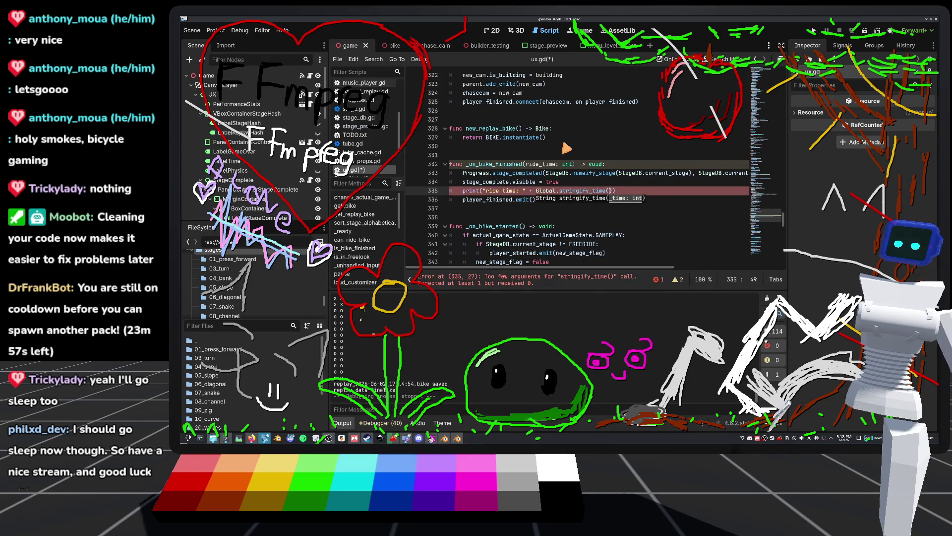
{"action": "type", "text": "e_time"}
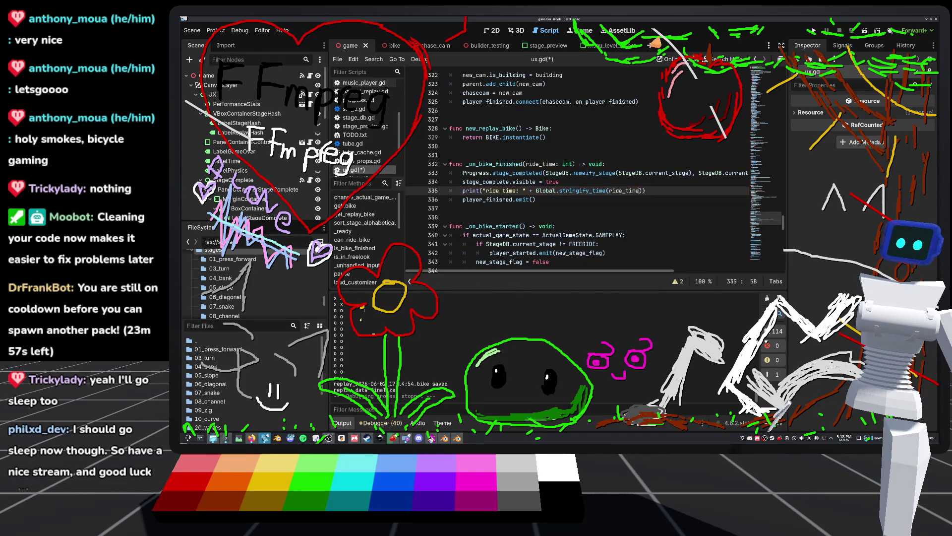
{"action": "left_click", "coordinate": [813, 31]}
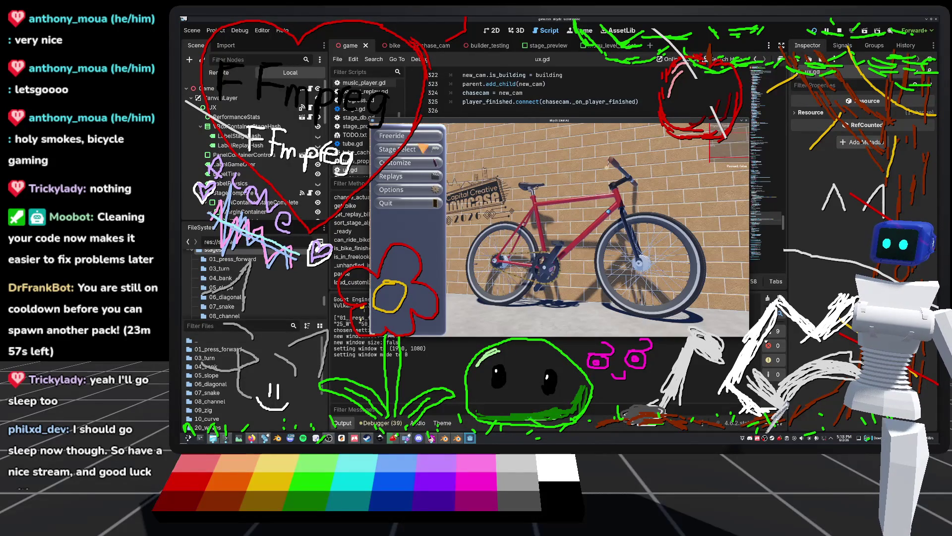
Ride a Standard stage to the finish in the test run, then stop the game
{"action": "left_click", "coordinate": [397, 150]}
{"action": "left_click", "coordinate": [661, 138]}
{"action": "left_click", "coordinate": [662, 176]}
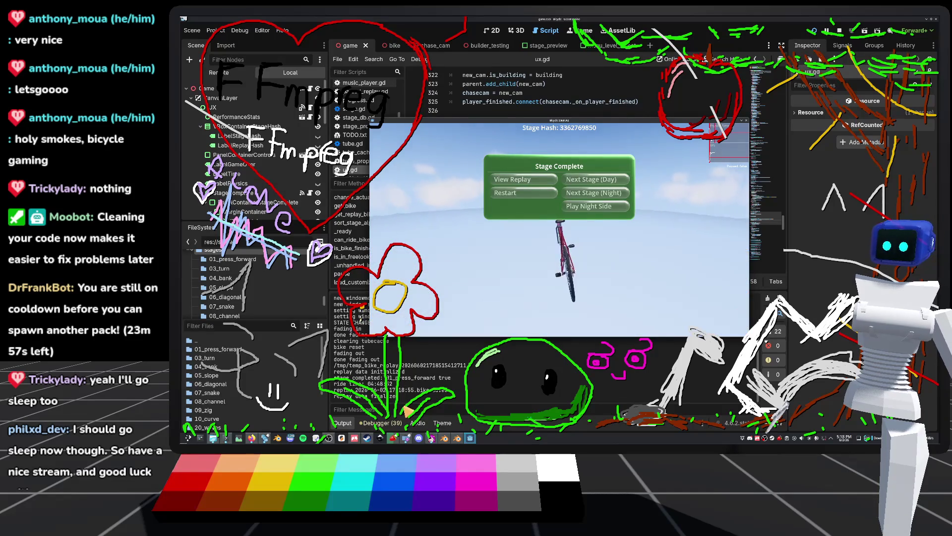
{"action": "key", "text": "F8"}
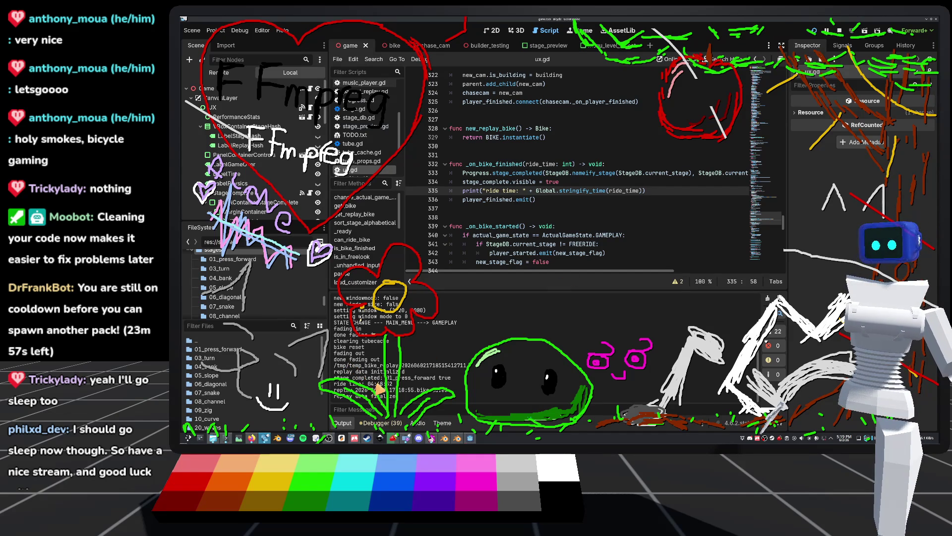
Jump to stringify_time at line 171 of global.gd and scroll through the function
{"action": "left_click", "coordinate": [588, 192], "text": "ctrl"}
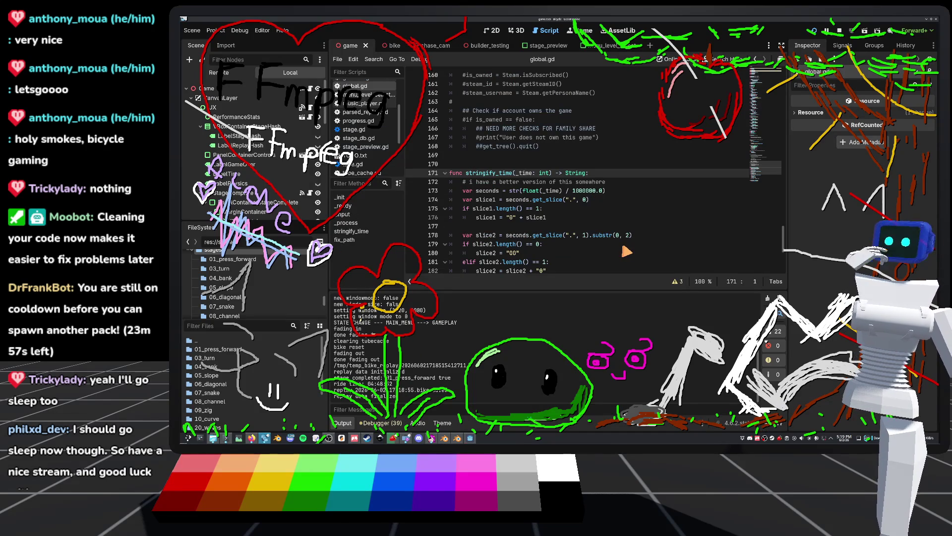
{"action": "scroll", "coordinate": [609, 253], "scroll_direction": "down", "scroll_amount": 2}
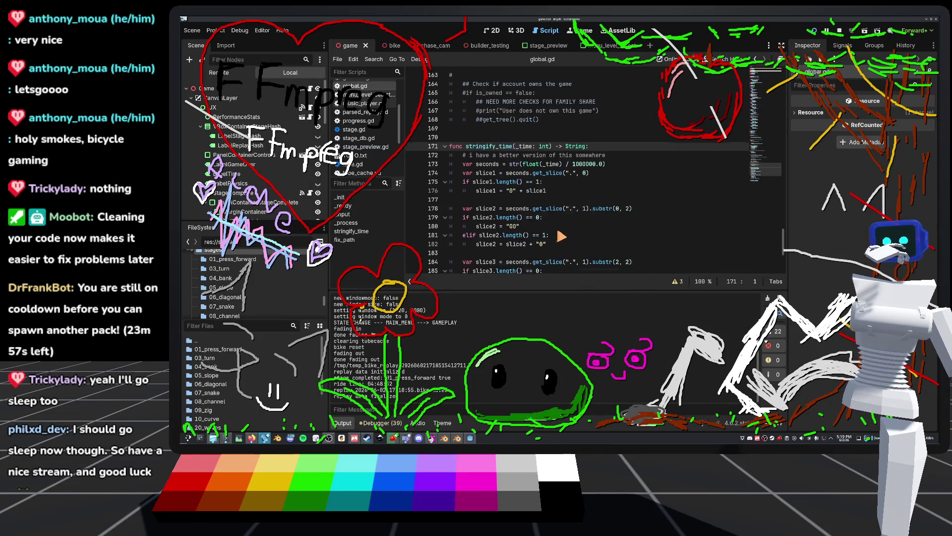
{"action": "scroll", "coordinate": [535, 184], "scroll_direction": "down", "scroll_amount": 2}
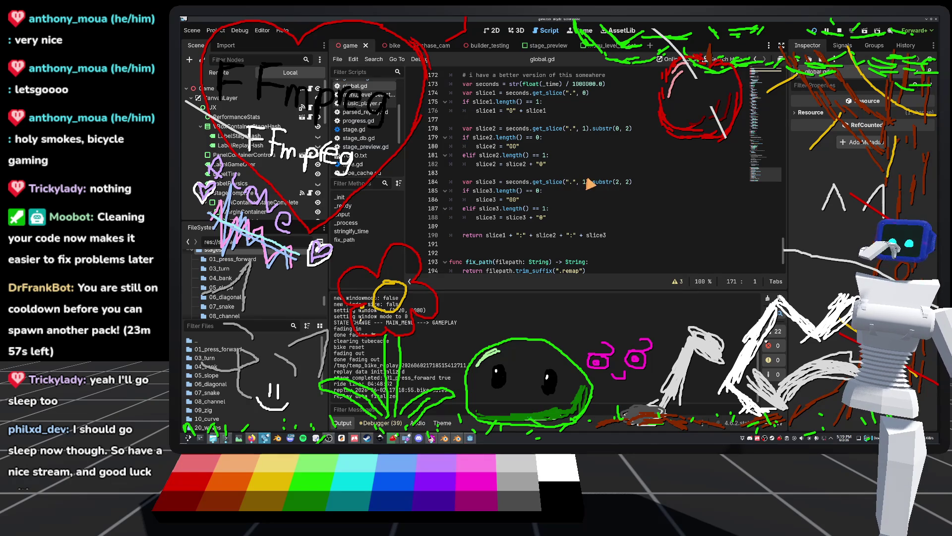
{"action": "scroll", "coordinate": [589, 185], "scroll_direction": "up", "scroll_amount": 1}
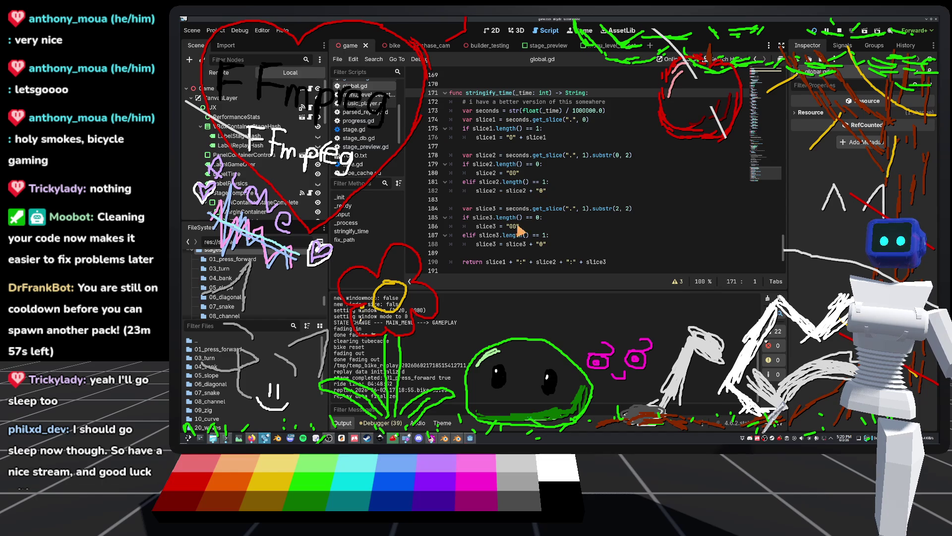
{"action": "scroll", "coordinate": [519, 231], "scroll_direction": "down", "scroll_amount": 1}
{"action": "scroll", "coordinate": [573, 226], "scroll_direction": "up", "scroll_amount": 1}
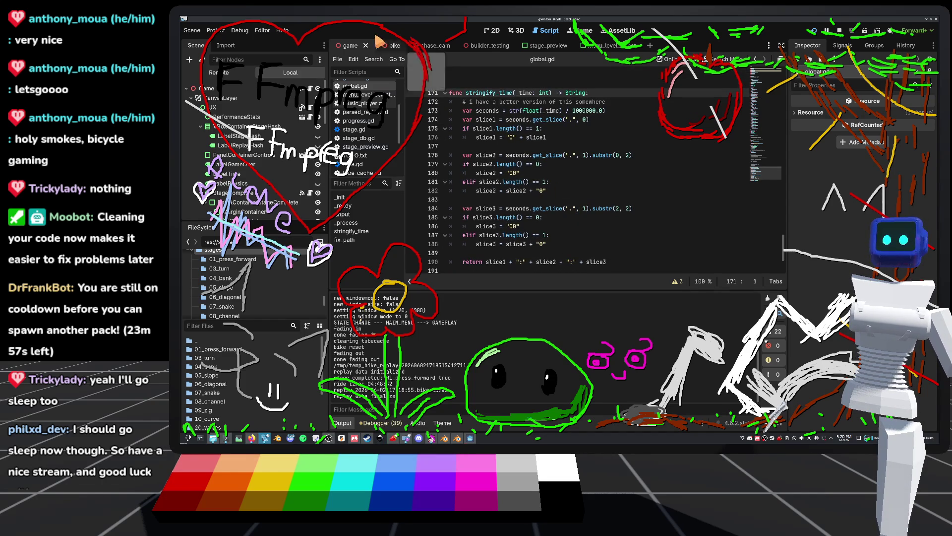
Check the seconds conversion on line 173 and delete the slicing code on lines 174–188
{"action": "double_click", "coordinate": [486, 110]}
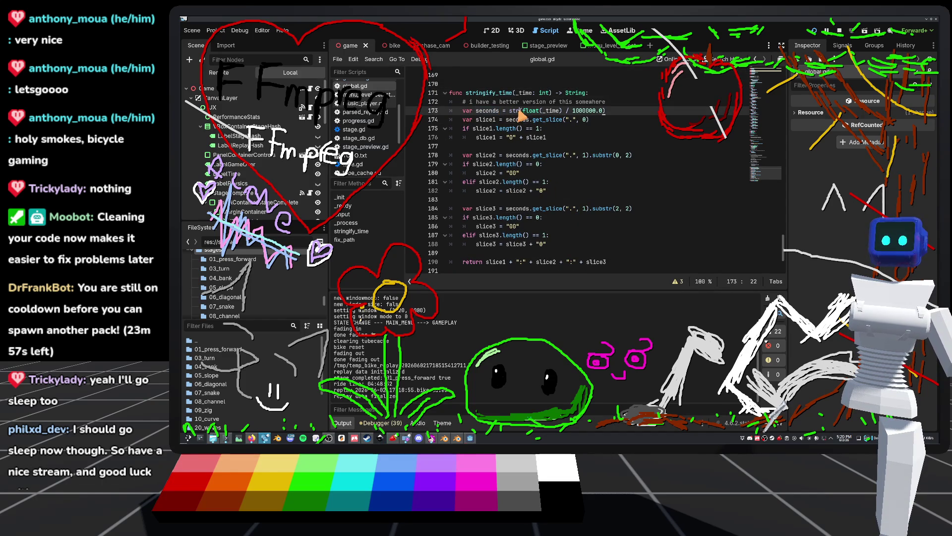
{"action": "double_click", "coordinate": [531, 111]}
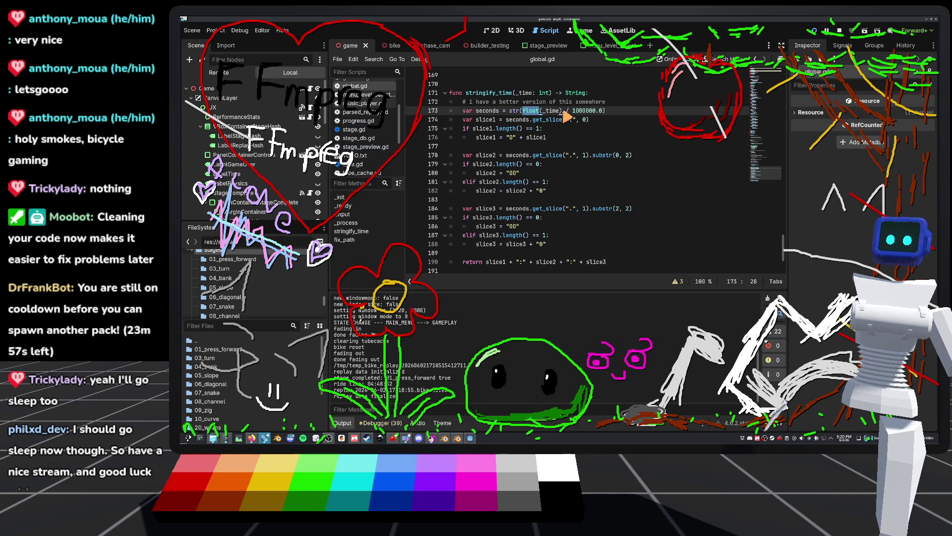
{"action": "double_click", "coordinate": [586, 111]}
{"action": "left_click", "coordinate": [578, 112]}
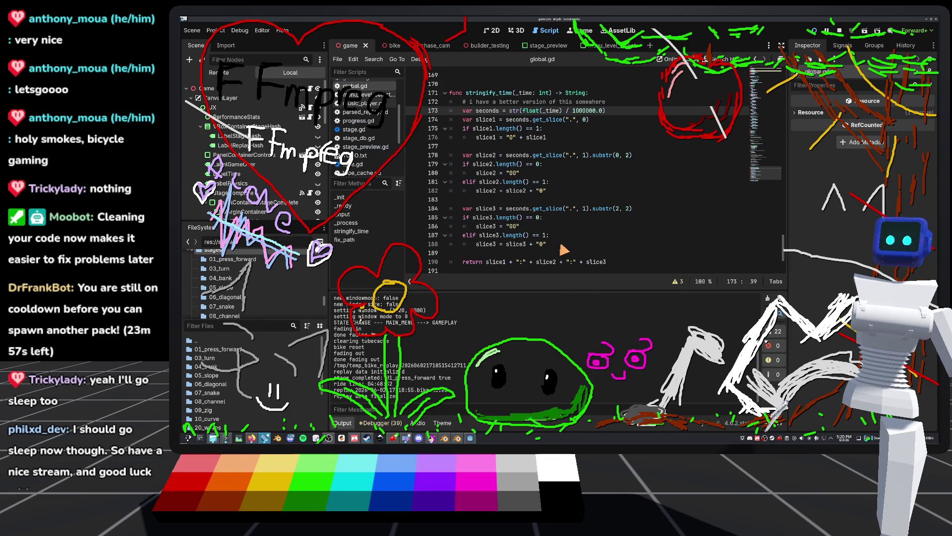
{"action": "mouse_move", "coordinate": [564, 250]}
{"action": "left_mouse_down"}
{"action": "mouse_move", "coordinate": [436, 102]}
{"action": "mouse_move", "coordinate": [446, 123]}
{"action": "left_mouse_up"}
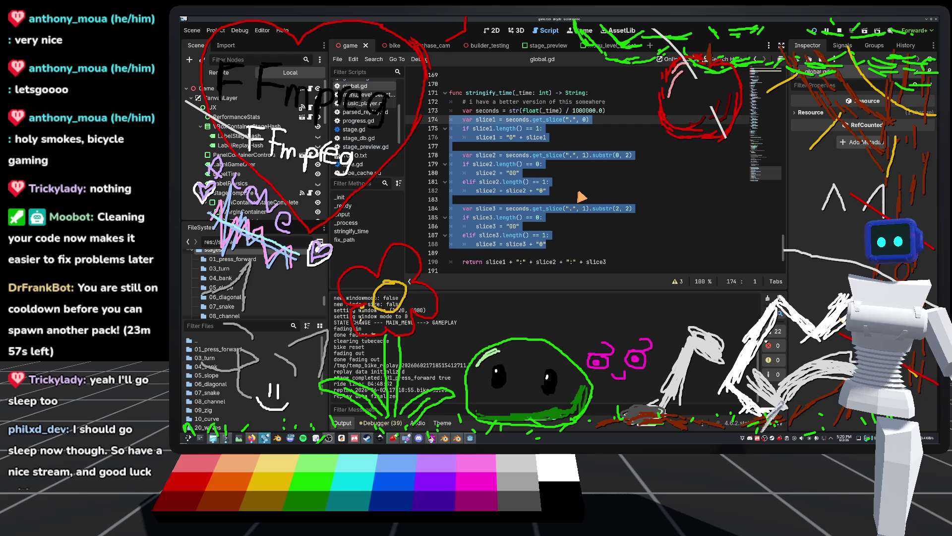
{"action": "key", "text": "BackSpace"}
{"action": "key", "text": "BackSpace"}
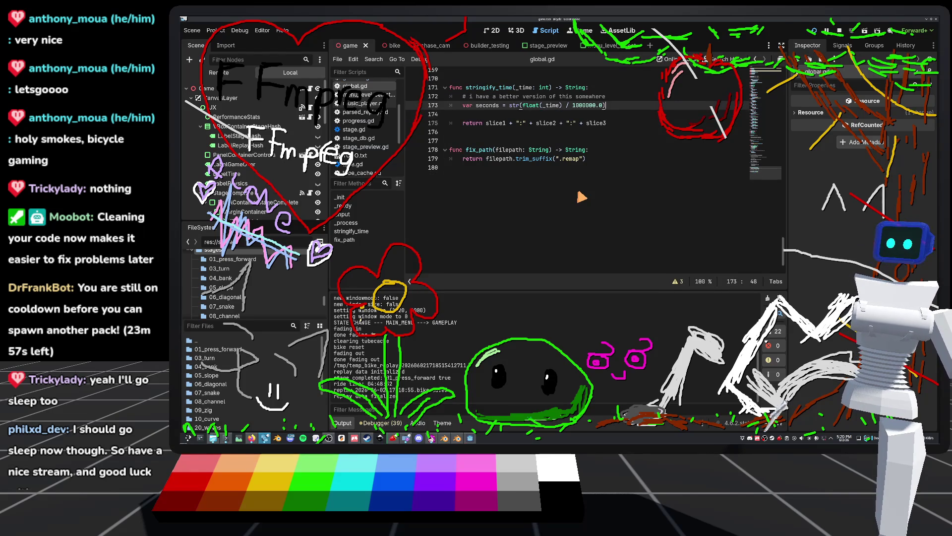
{"action": "key", "text": "Down"}
{"action": "key", "text": "BackSpace"}
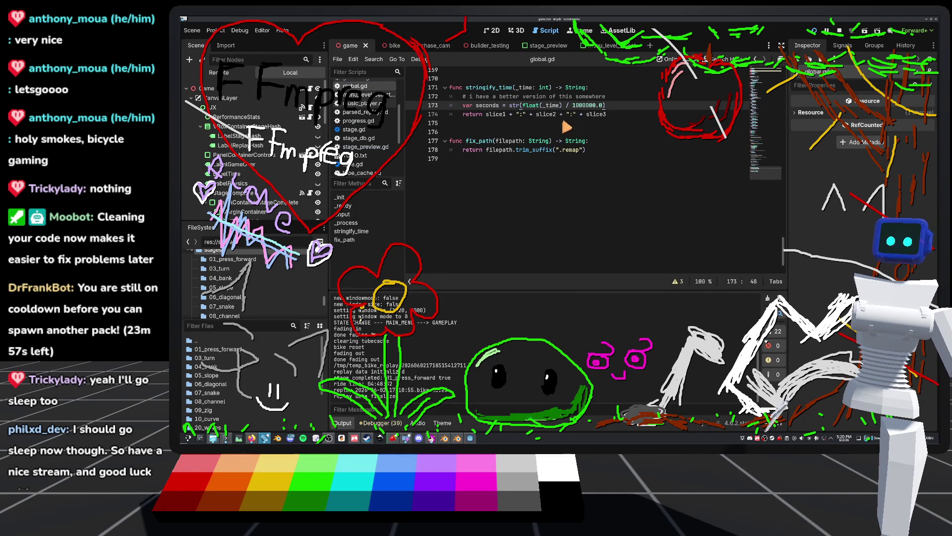
Make the return line return seconds instead of the slice concatenation, and save global.gd
{"action": "left_click", "coordinate": [614, 116]}
{"action": "key", "text": "shift+Up"}
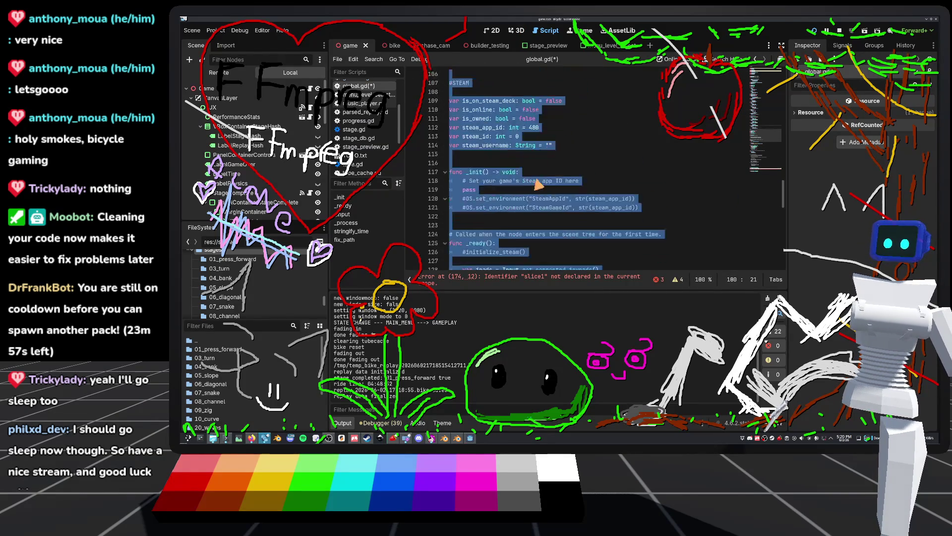
{"action": "key", "text": "shift+Down"}
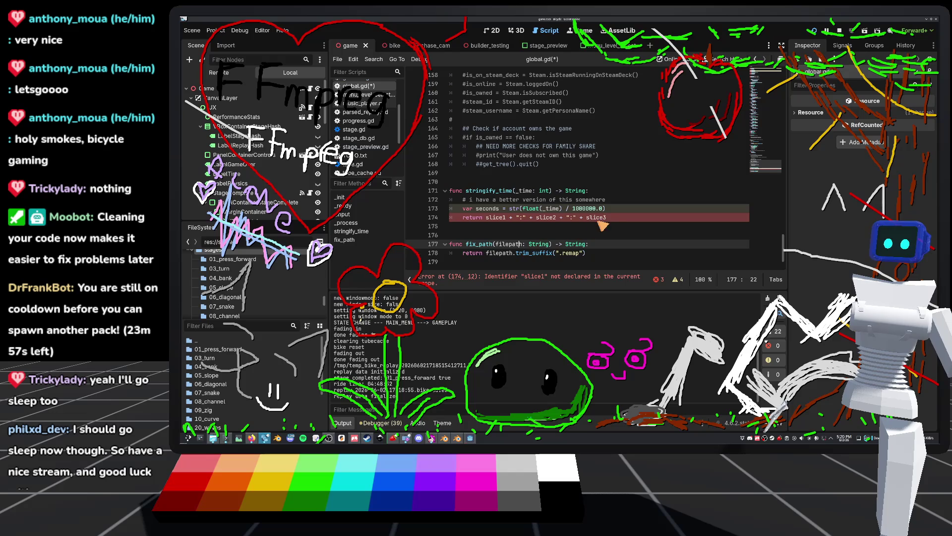
{"action": "left_click", "coordinate": [489, 220], "text": "shift"}
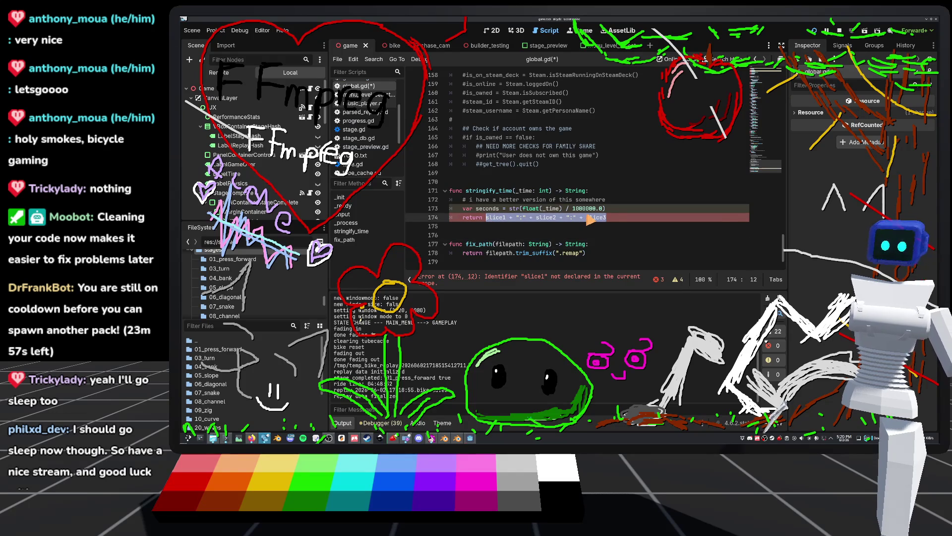
{"action": "type", "text": "seconds"}
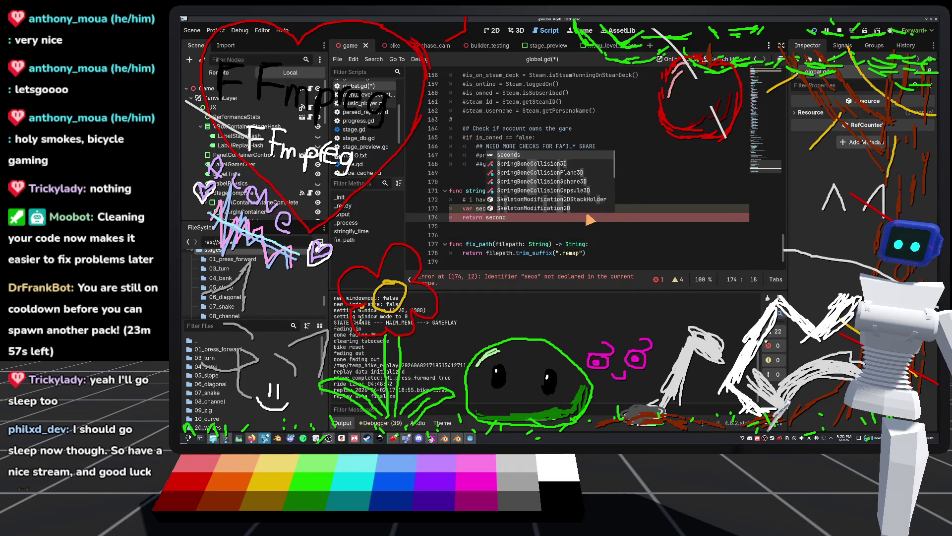
{"action": "left_click", "coordinate": [595, 185]}
{"action": "key", "text": "ctrl+s"}
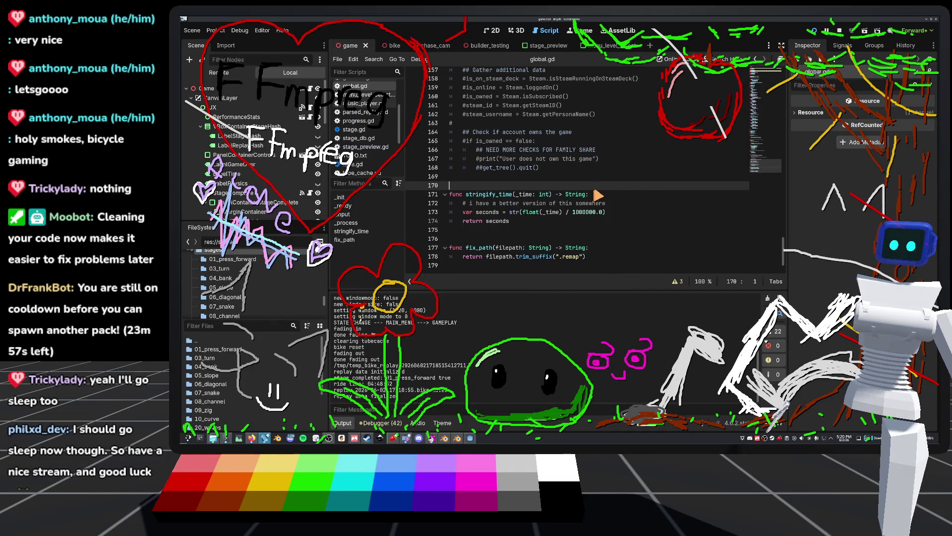
Test-play the daytime 01_press_forward stage to the finish, then close the game
{"action": "left_click", "coordinate": [823, 31]}
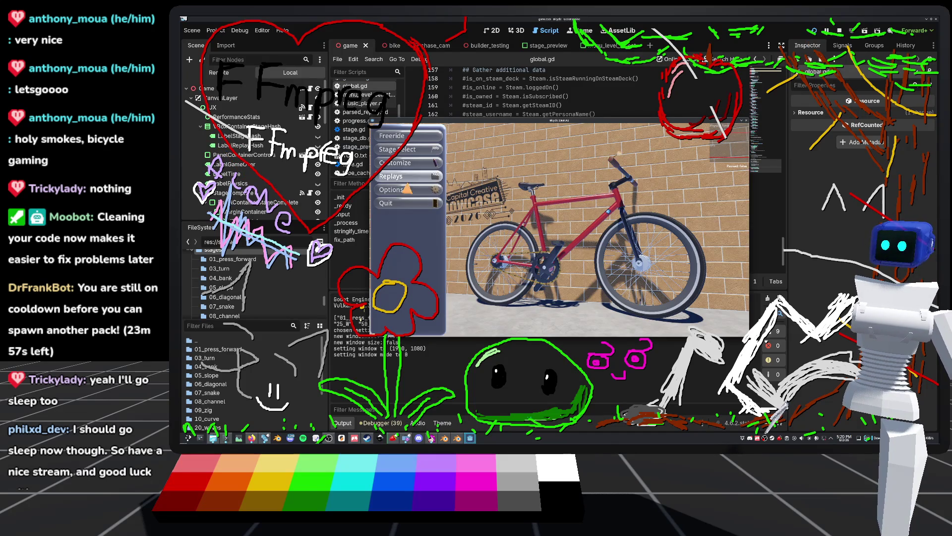
{"action": "left_click", "coordinate": [407, 149]}
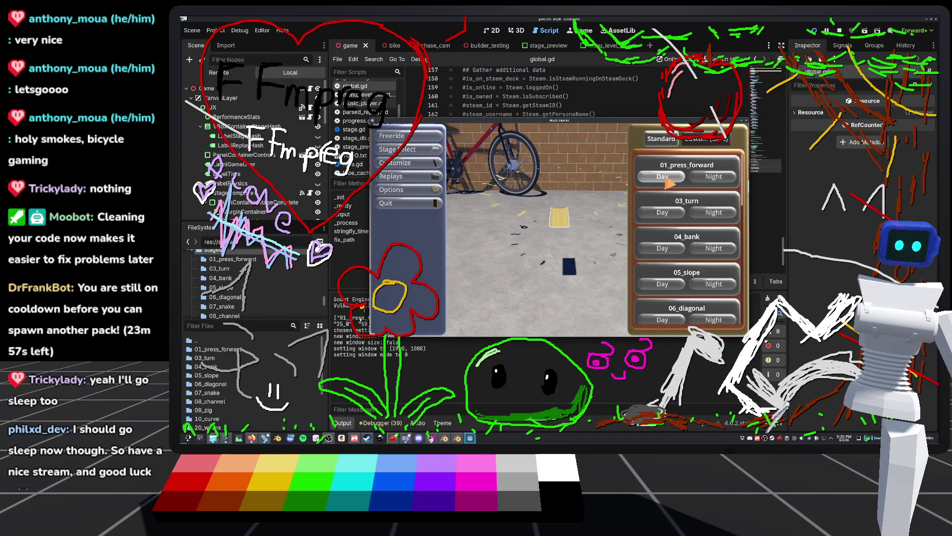
{"action": "left_click", "coordinate": [663, 176]}
{"action": "key", "text": "w"}
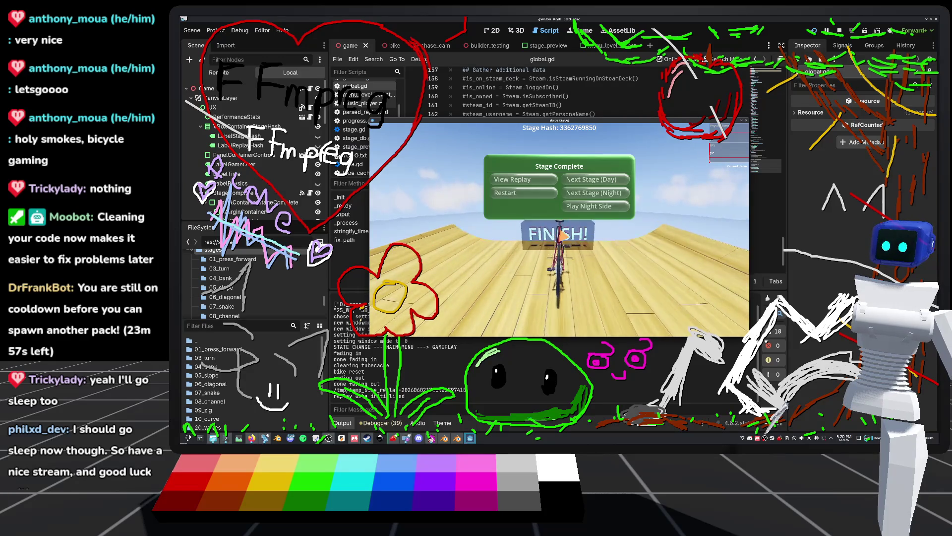
{"action": "key", "text": "F8"}
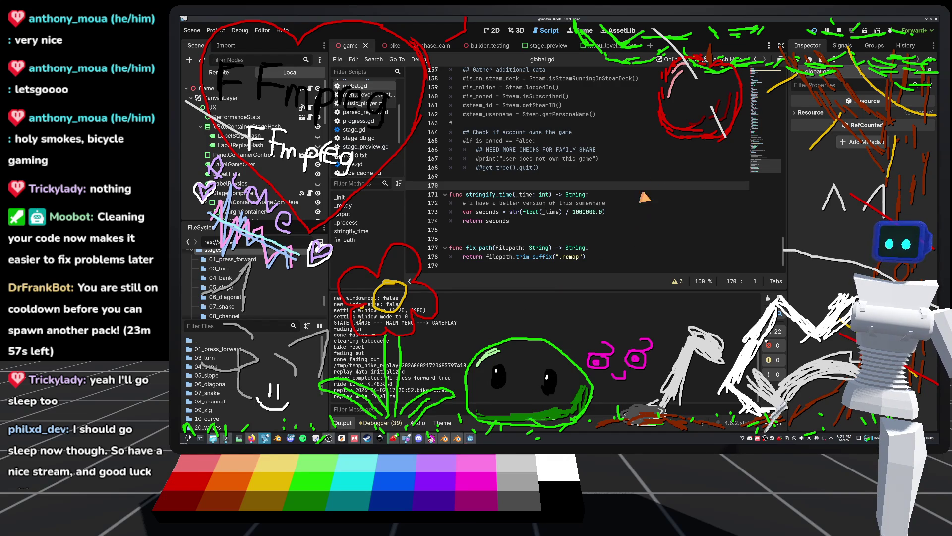
Add an explicit ': String' type to the seconds declaration on line 173
{"action": "scroll", "coordinate": [657, 169], "scroll_direction": "up", "scroll_amount": 8}
{"action": "scroll", "coordinate": [664, 184], "scroll_direction": "down", "scroll_amount": 8}
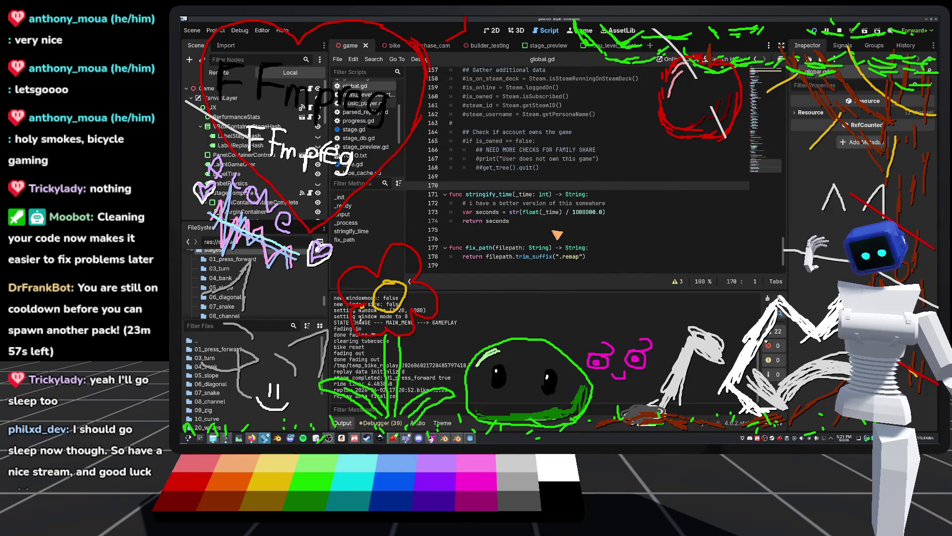
{"action": "mouse_move", "coordinate": [511, 227]}
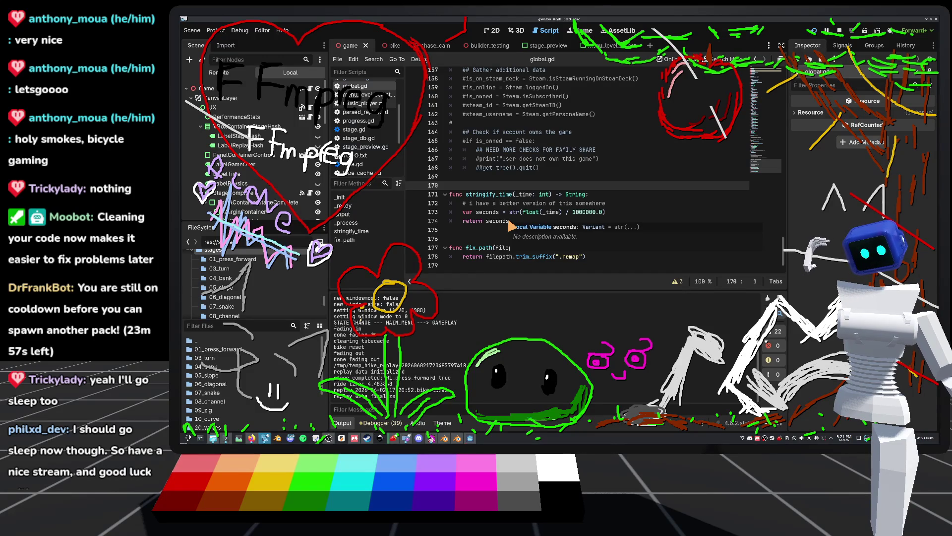
{"action": "left_click", "coordinate": [611, 215]}
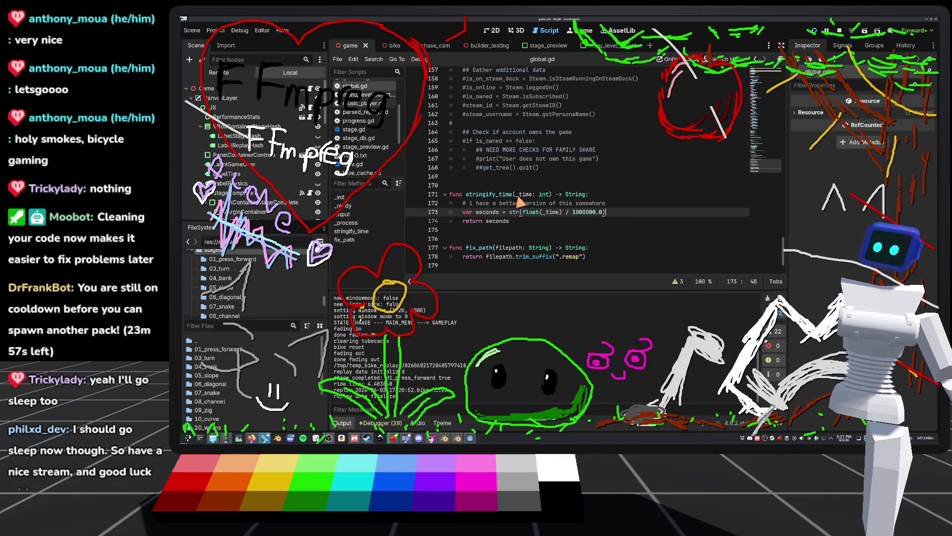
{"action": "left_click", "coordinate": [500, 212]}
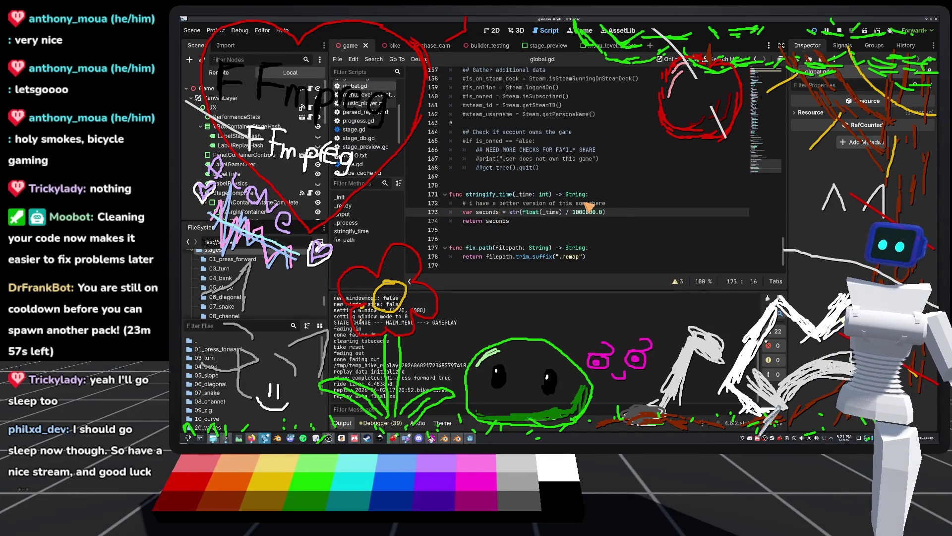
{"action": "type", "text": ": String"}
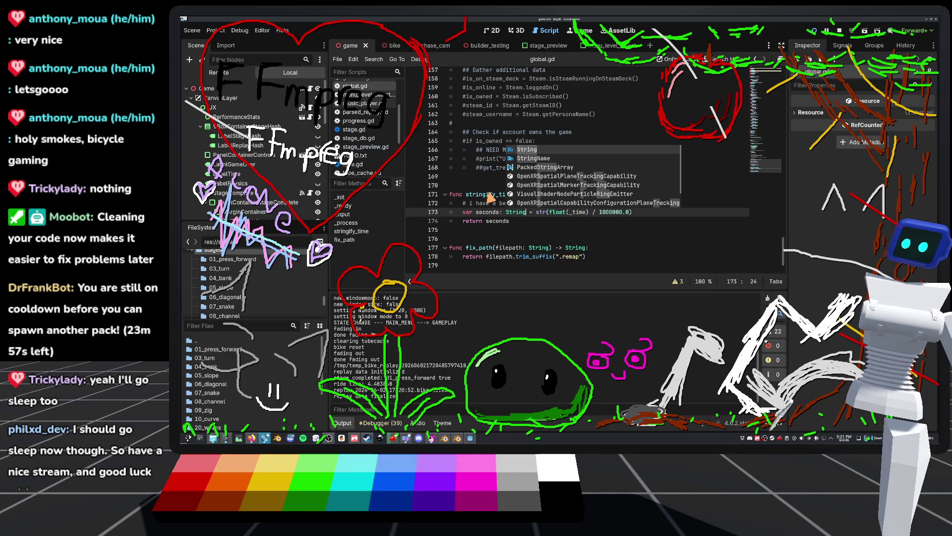
{"action": "key", "text": "Escape"}
{"action": "key", "text": "Up"}
{"action": "key", "text": "Up"}
{"action": "key", "text": "Up"}
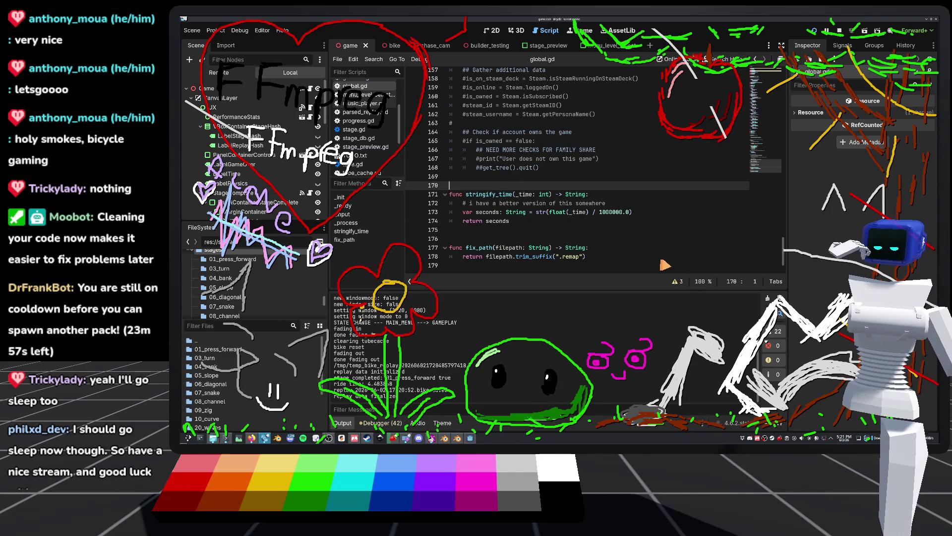
{"action": "left_click", "coordinate": [480, 248]}
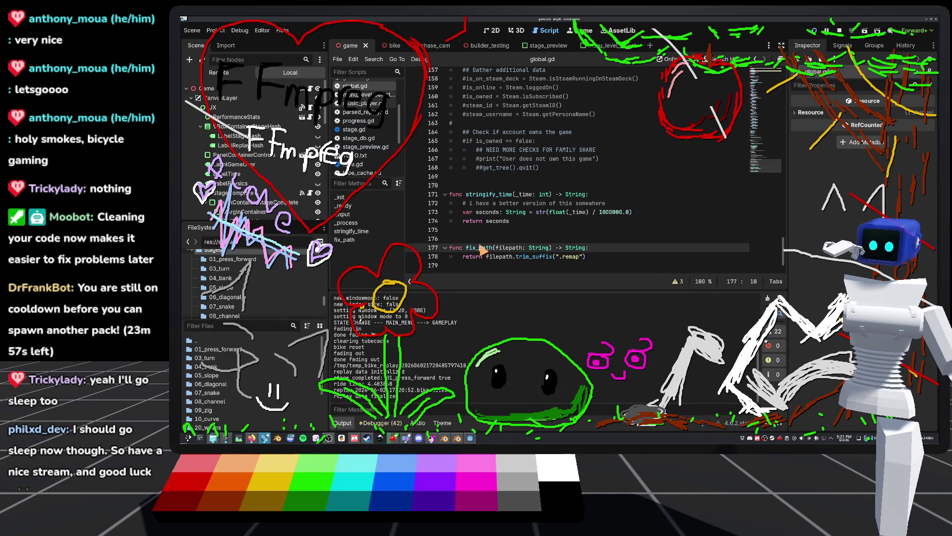
Confirm fix_path is unused with a project-wide search, then delete the function
{"action": "double_click", "coordinate": [480, 248]}
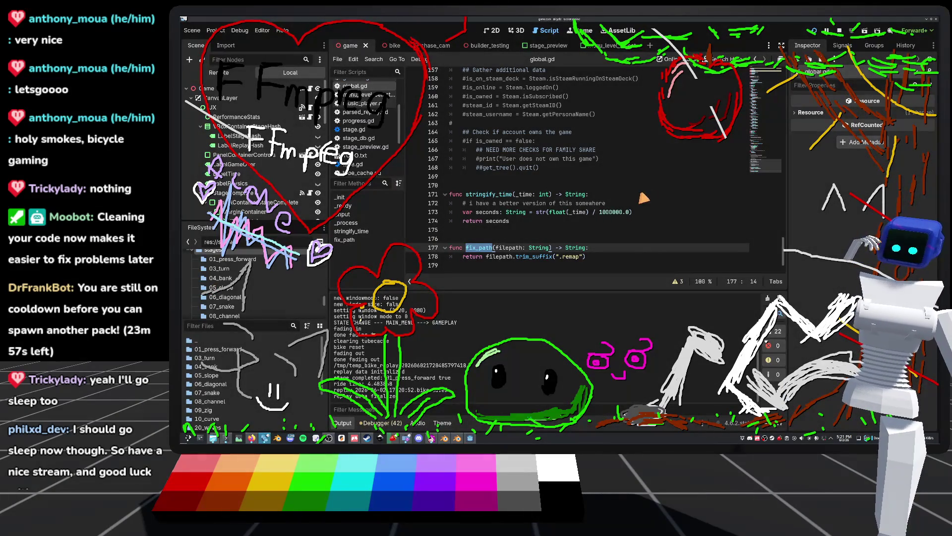
{"action": "key", "text": "ctrl+shift+f"}
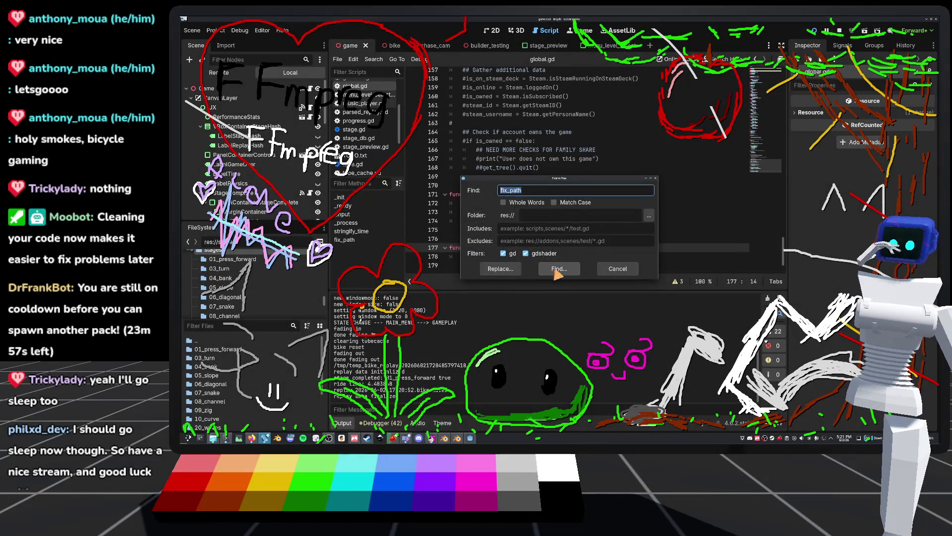
{"action": "left_click", "coordinate": [558, 270]}
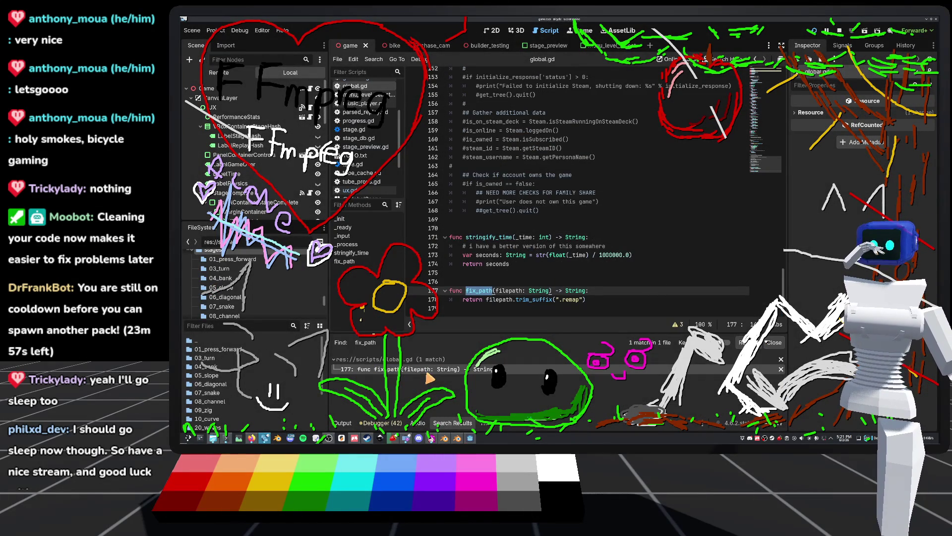
{"action": "left_click", "coordinate": [772, 343]}
{"action": "left_click", "coordinate": [572, 266]}
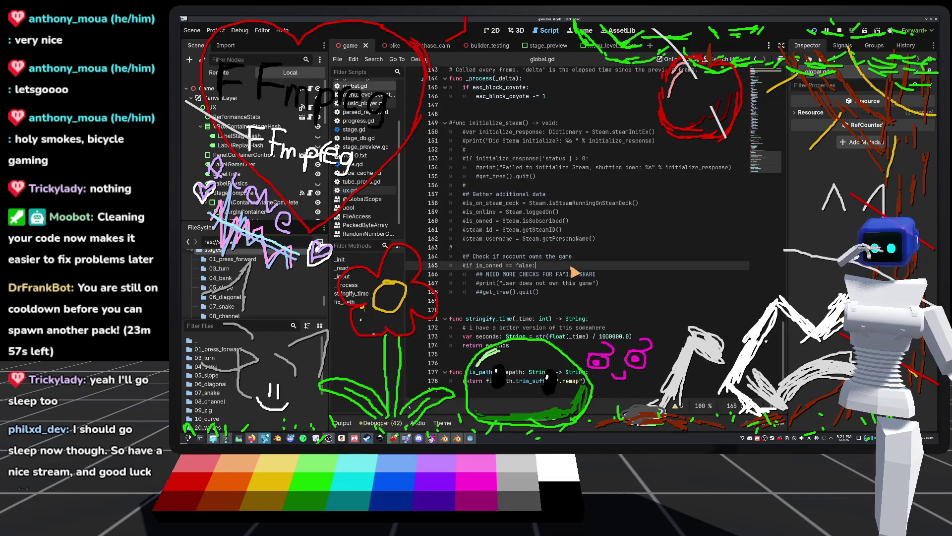
{"action": "left_click_drag", "start_coordinate": [610, 383], "coordinate": [405, 367]}
{"action": "key", "text": "BackSpace"}
{"action": "key", "text": "BackSpace"}
{"action": "key", "text": "BackSpace"}
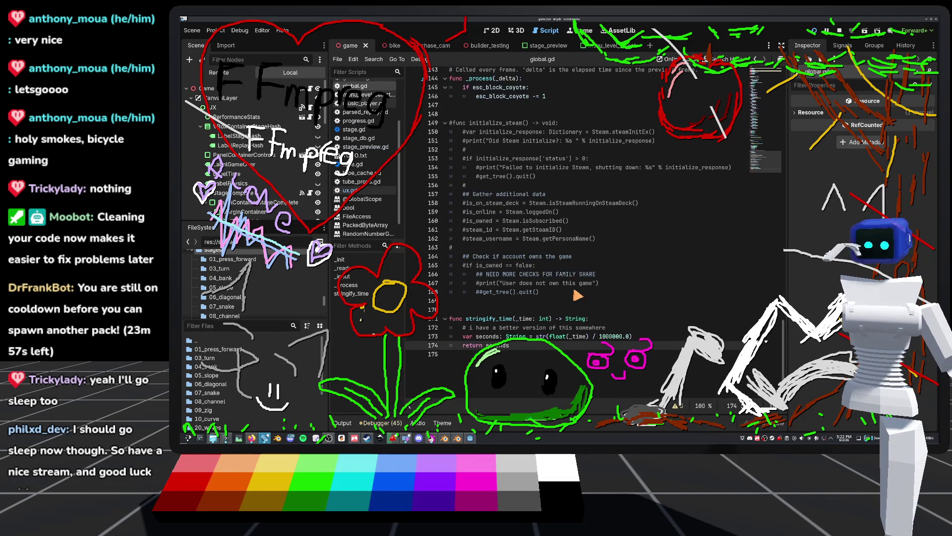
{"action": "scroll", "coordinate": [569, 293], "scroll_direction": "up", "scroll_amount": 8}
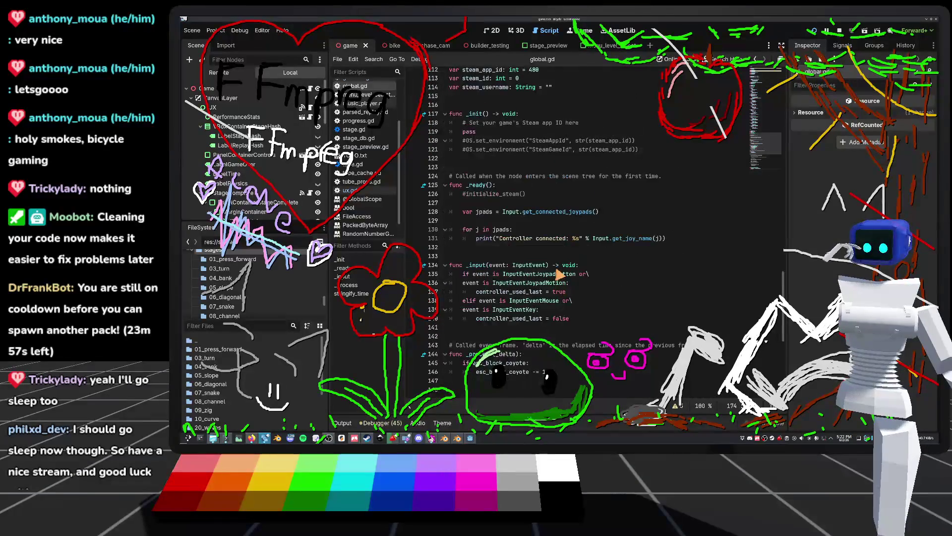
{"action": "scroll", "coordinate": [559, 272], "scroll_direction": "down", "scroll_amount": 2}
{"action": "scroll", "coordinate": [484, 266], "scroll_direction": "up", "scroll_amount": 5}
{"action": "scroll", "coordinate": [488, 263], "scroll_direction": "up", "scroll_amount": 2}
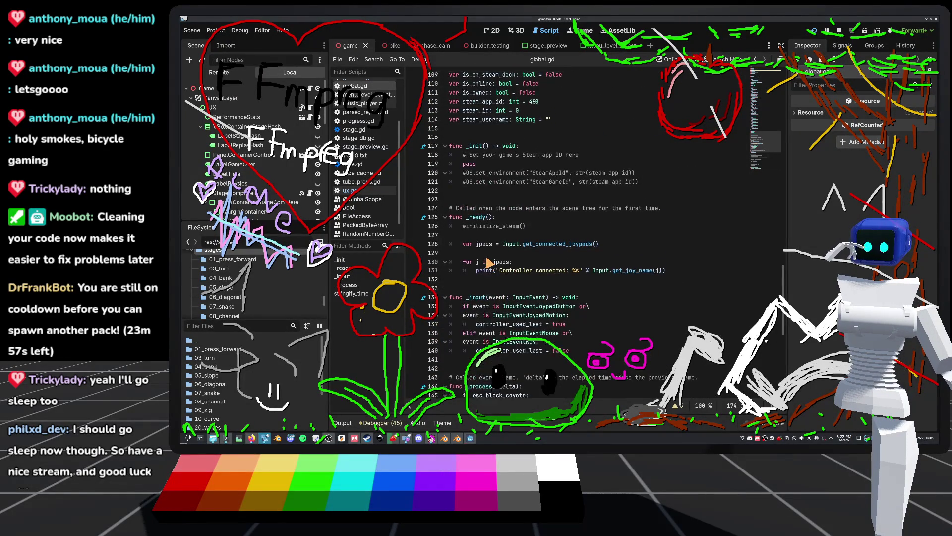
{"action": "scroll", "coordinate": [487, 265], "scroll_direction": "up", "scroll_amount": 6}
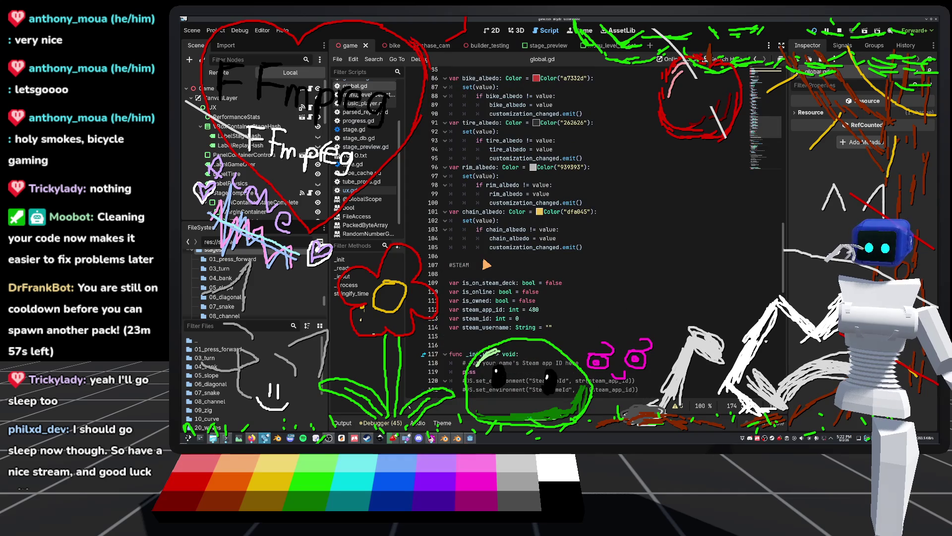
{"action": "scroll", "coordinate": [484, 272], "scroll_direction": "down", "scroll_amount": 15}
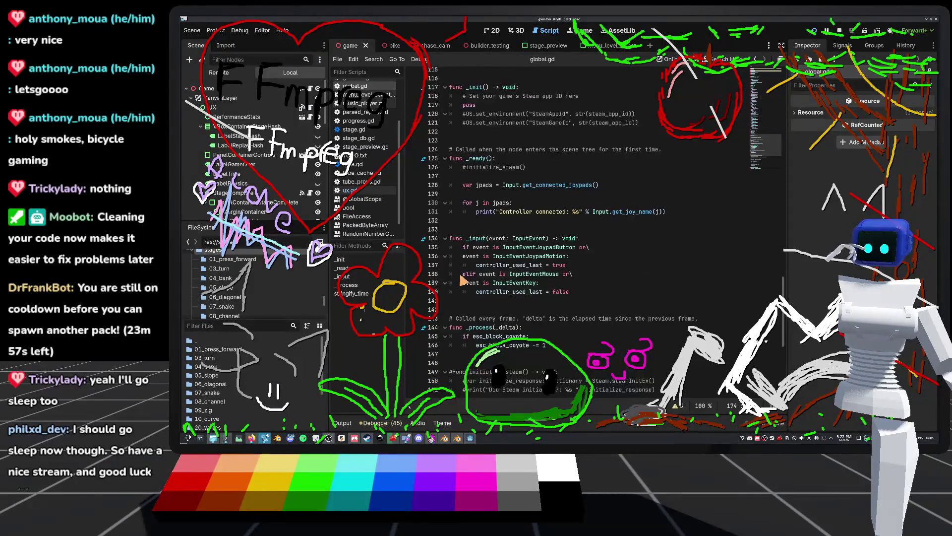
{"action": "scroll", "coordinate": [463, 281], "scroll_direction": "down", "scroll_amount": 3}
{"action": "left_click", "coordinate": [588, 336]}
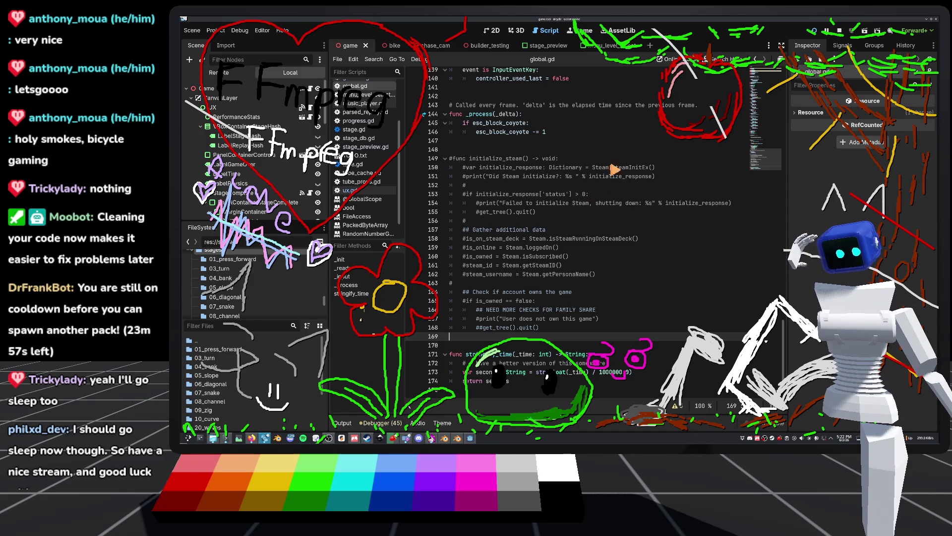
{"action": "scroll", "coordinate": [550, 139], "scroll_direction": "up", "scroll_amount": 3}
{"action": "scroll", "coordinate": [599, 197], "scroll_direction": "up", "scroll_amount": 9}
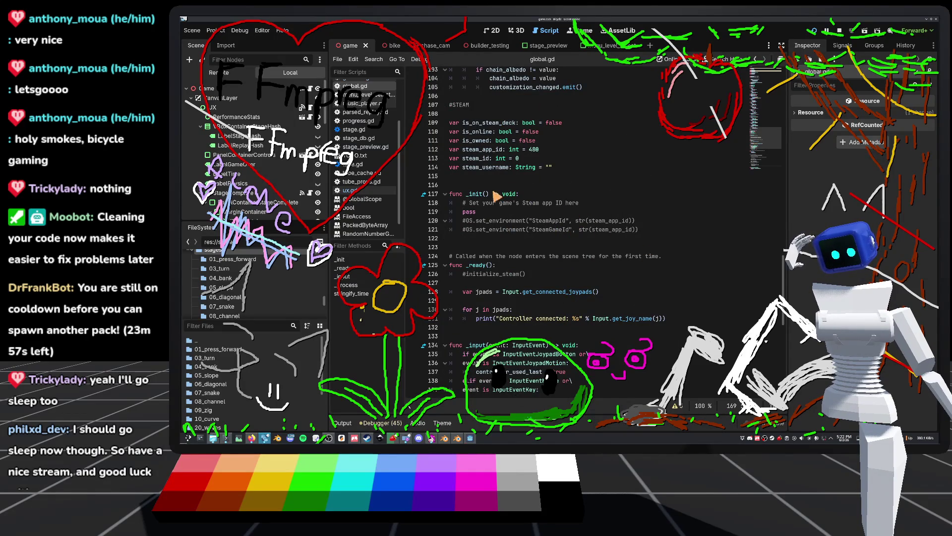
{"action": "scroll", "coordinate": [606, 287], "scroll_direction": "up", "scroll_amount": 5}
{"action": "scroll", "coordinate": [603, 287], "scroll_direction": "down", "scroll_amount": 14}
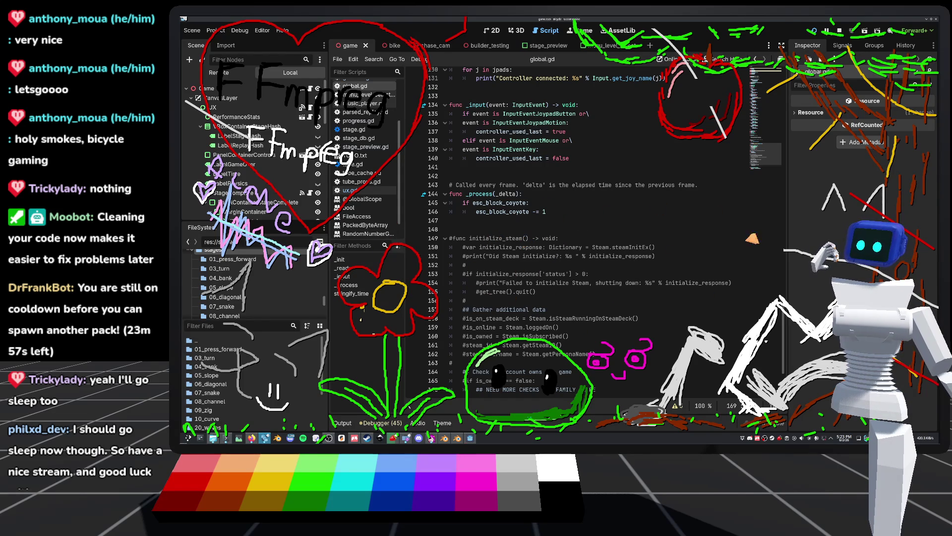
{"action": "double_click", "coordinate": [601, 247]}
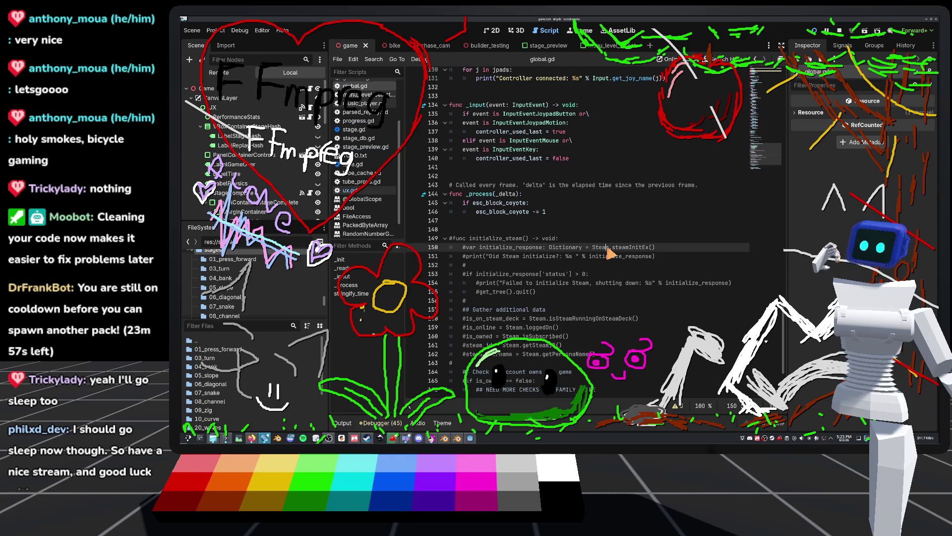
Scroll global.gd and place the caret on blank lines 147–149
{"action": "scroll", "coordinate": [496, 194], "scroll_direction": "up", "scroll_amount": 5}
{"action": "scroll", "coordinate": [501, 186], "scroll_direction": "up", "scroll_amount": 3}
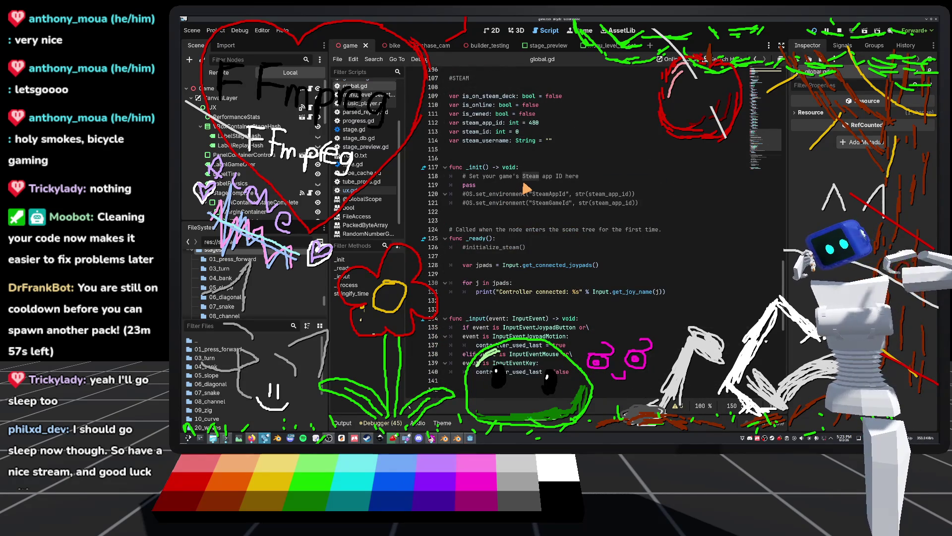
{"action": "scroll", "coordinate": [525, 185], "scroll_direction": "down", "scroll_amount": 7}
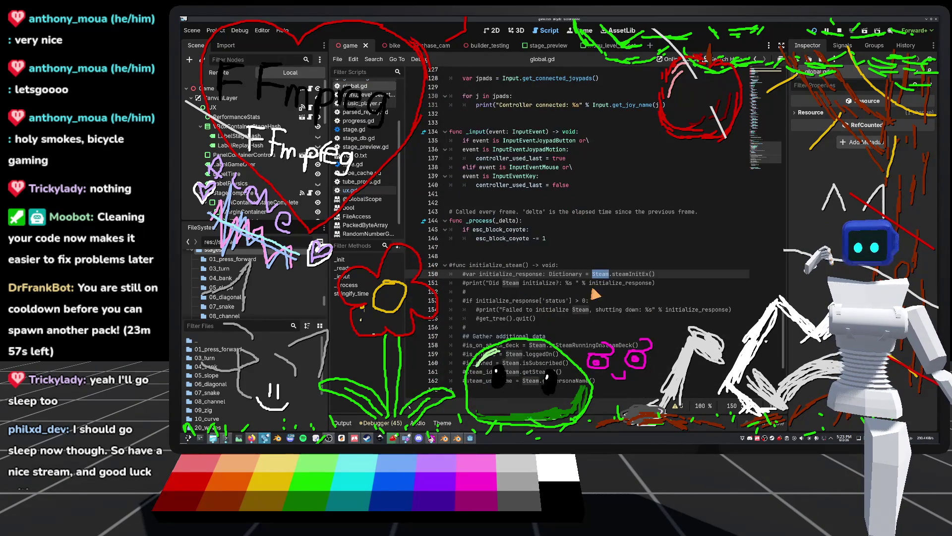
{"action": "left_click", "coordinate": [502, 265]}
{"action": "left_click", "coordinate": [519, 257]}
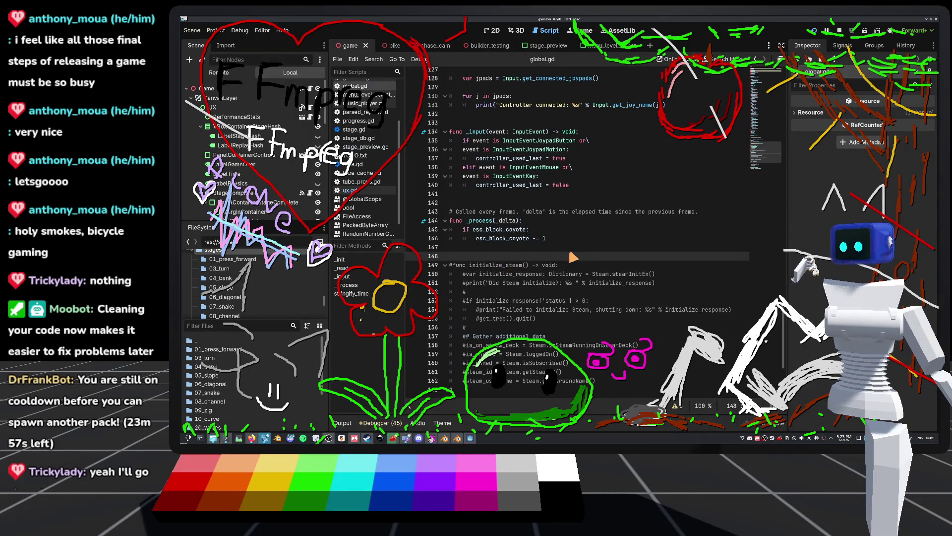
{"action": "scroll", "coordinate": [574, 254], "scroll_direction": "down", "scroll_amount": 2}
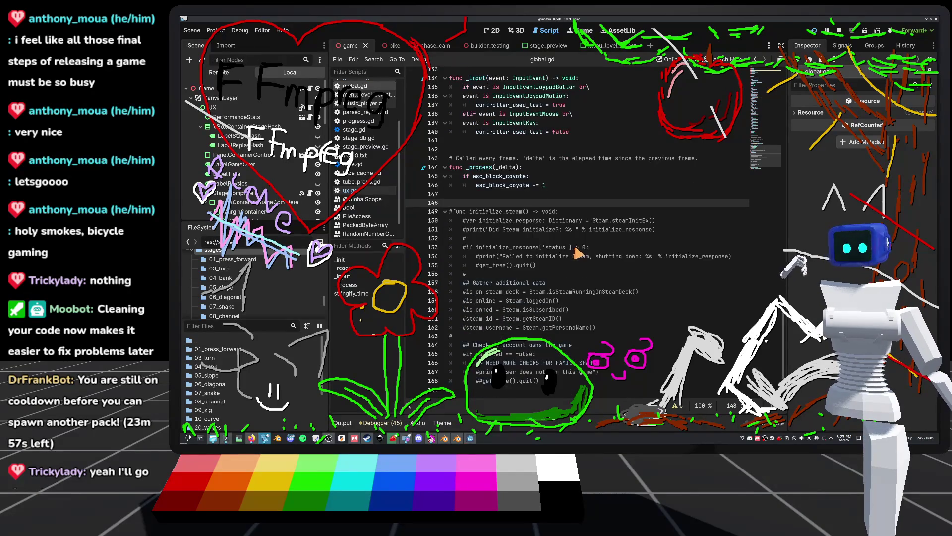
{"action": "left_click", "coordinate": [516, 195]}
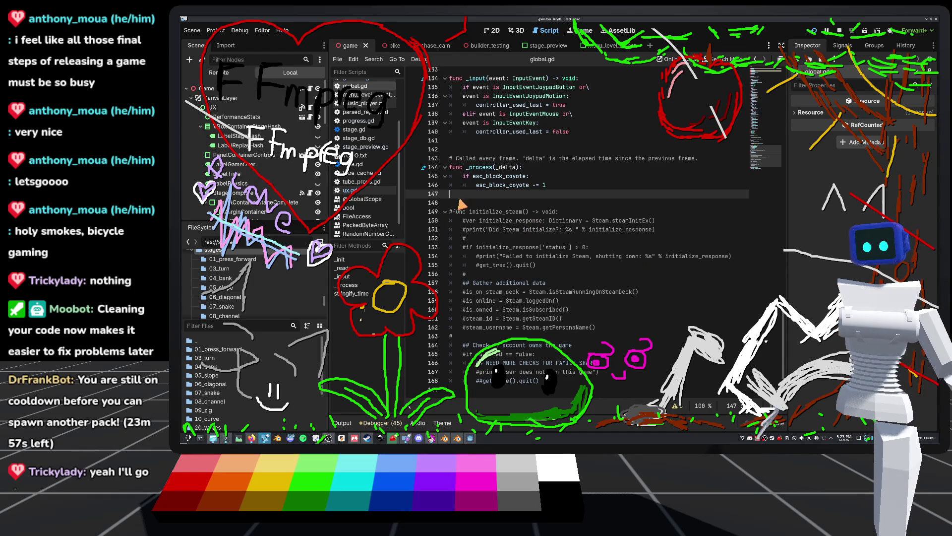
Check blank lines 169 and 147–148, then stop and relaunch the game
{"action": "scroll", "coordinate": [461, 203], "scroll_direction": "down", "scroll_amount": 2}
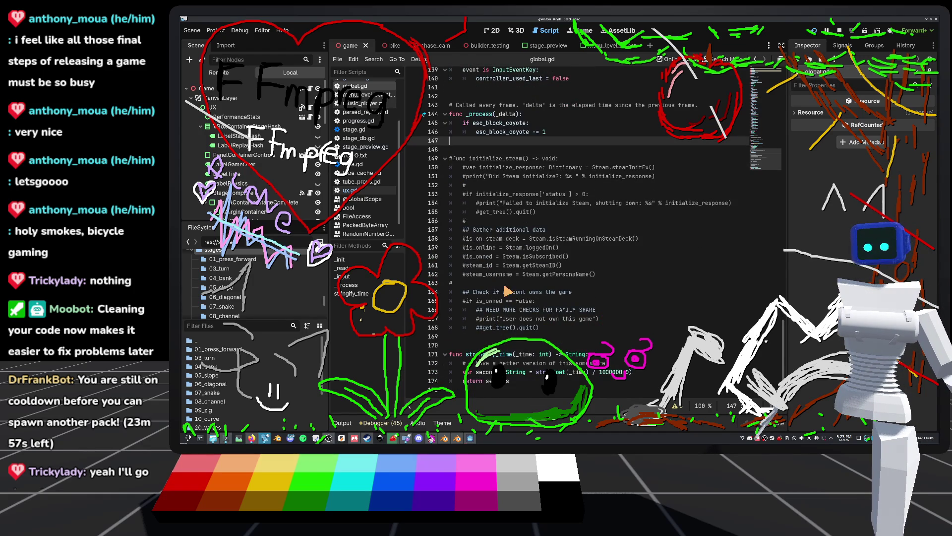
{"action": "left_click", "coordinate": [487, 337]}
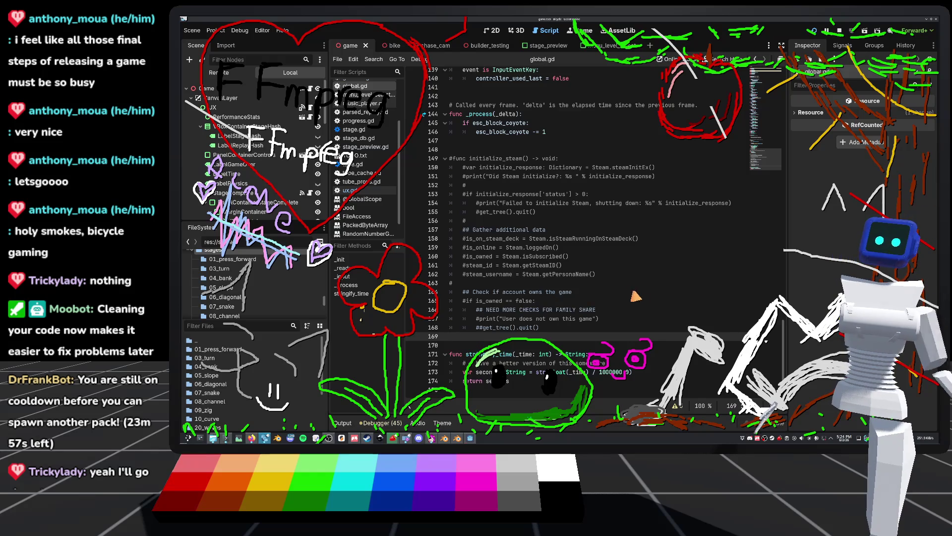
{"action": "left_click", "coordinate": [477, 142]}
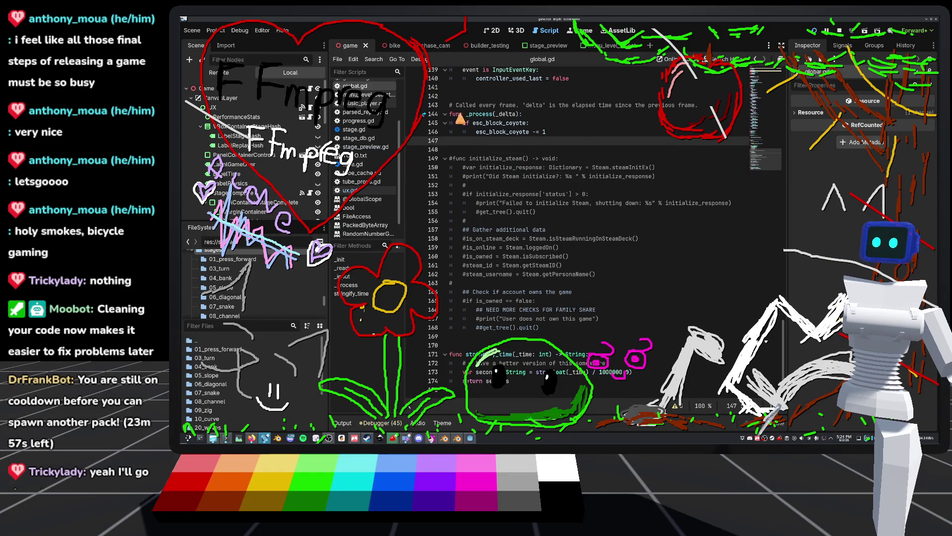
{"action": "left_click", "coordinate": [498, 151]}
{"action": "left_click", "coordinate": [479, 143]}
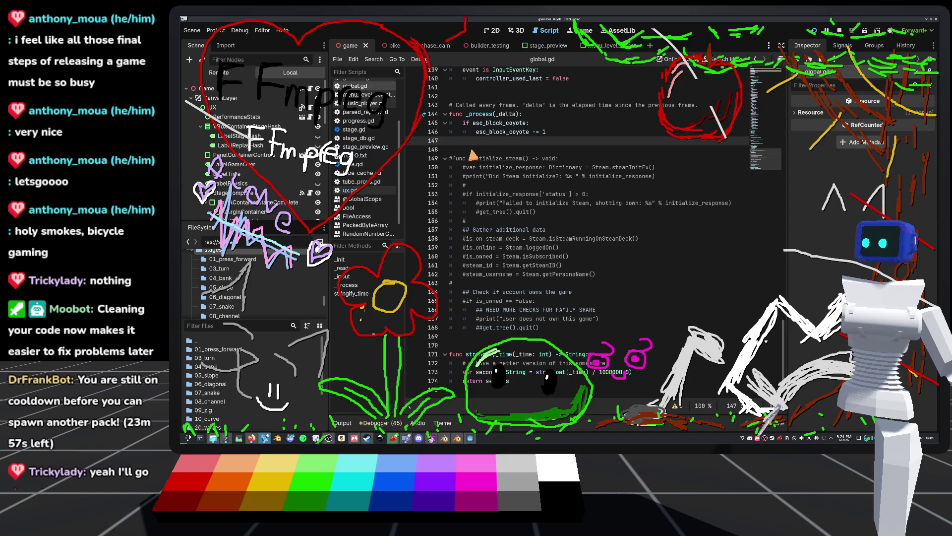
{"action": "left_click", "coordinate": [474, 152]}
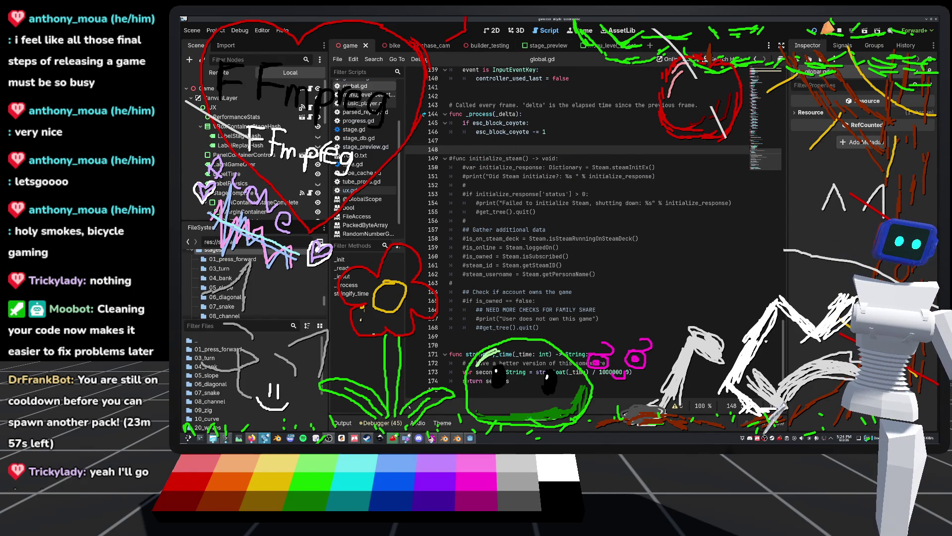
{"action": "left_click", "coordinate": [839, 30]}
{"action": "left_click", "coordinate": [815, 31]}
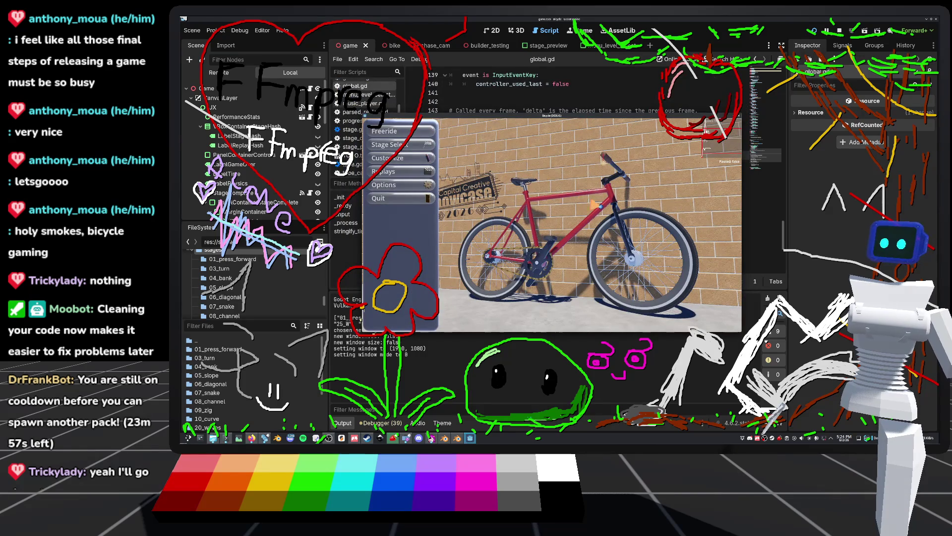
Quit the game from its main menu and review lines 169–171 around stringify_time
{"action": "left_click", "coordinate": [397, 198]}
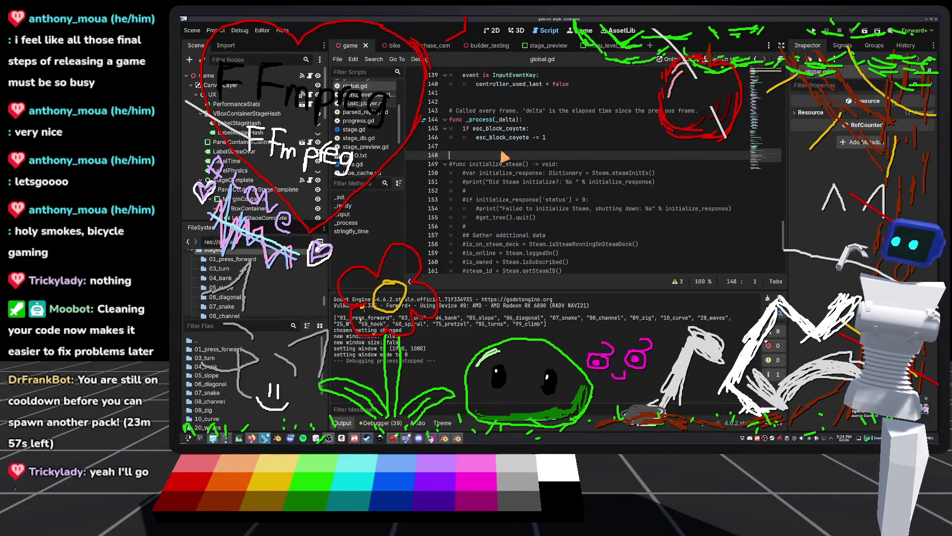
{"action": "scroll", "coordinate": [545, 188], "scroll_direction": "down", "scroll_amount": 5}
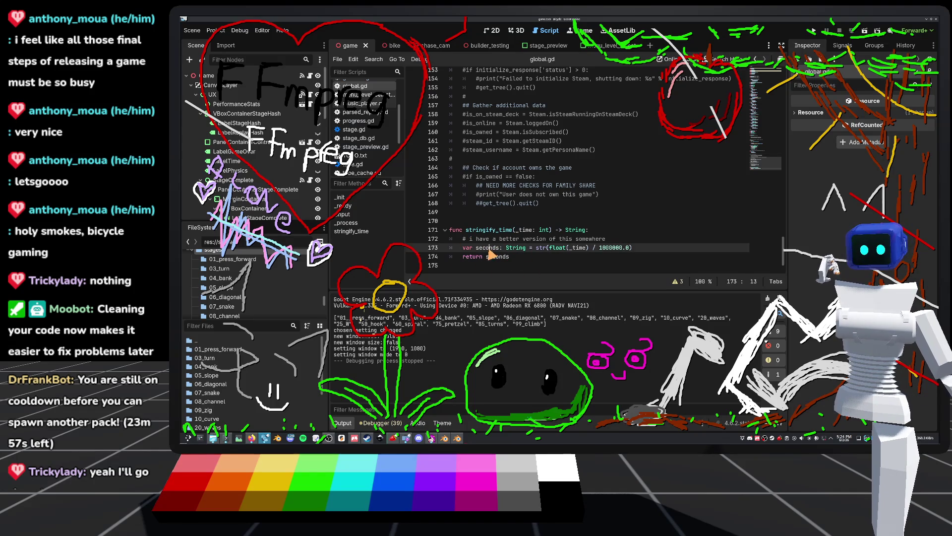
{"action": "left_click", "coordinate": [519, 230]}
{"action": "left_click", "coordinate": [530, 223]}
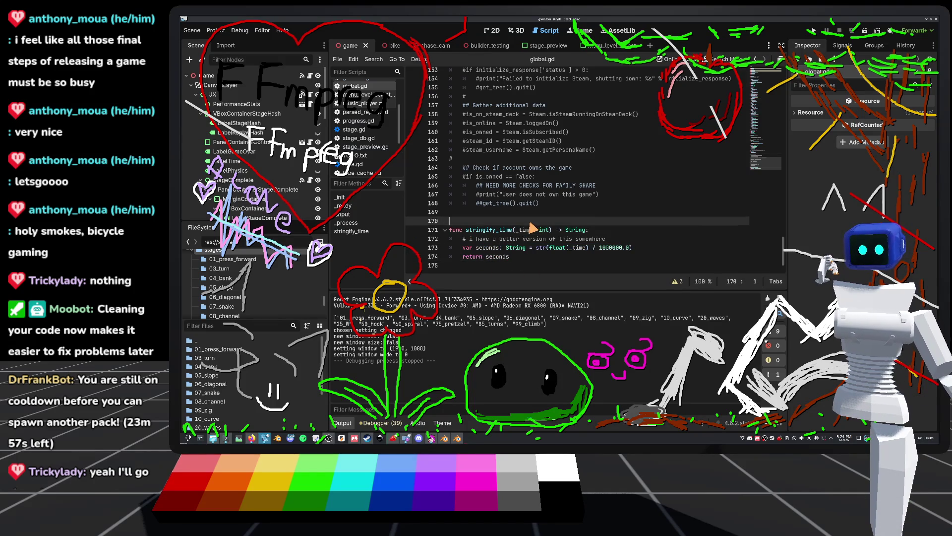
{"action": "left_click", "coordinate": [507, 212]}
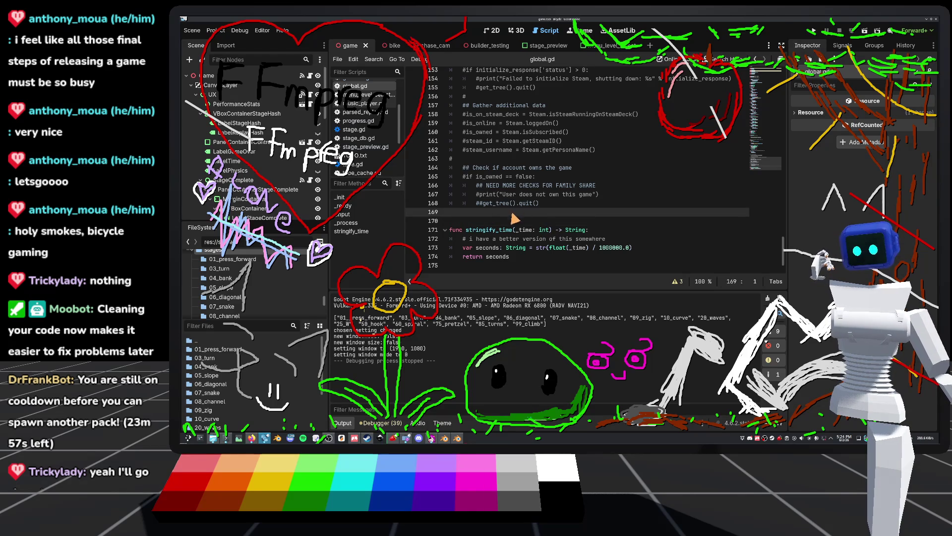
{"action": "mouse_move", "coordinate": [541, 234]}
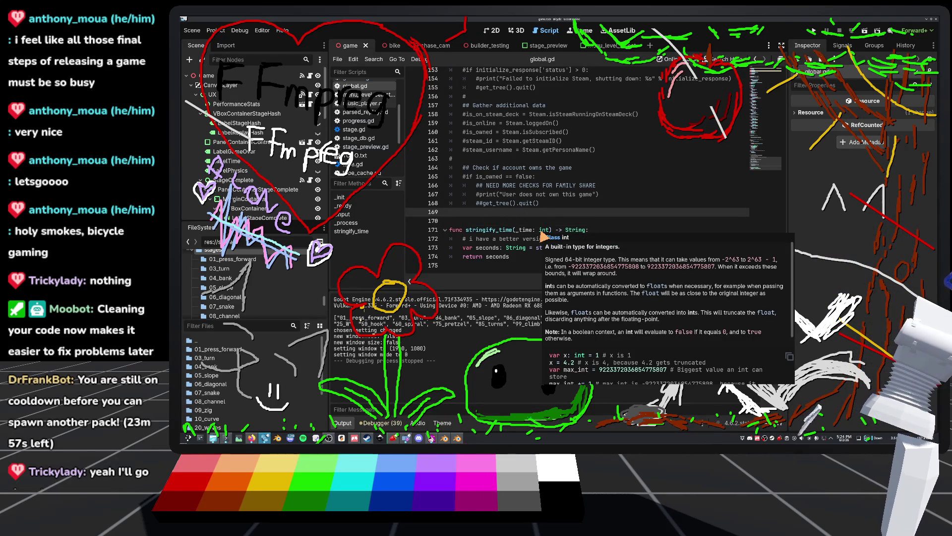
{"action": "left_click", "coordinate": [516, 221]}
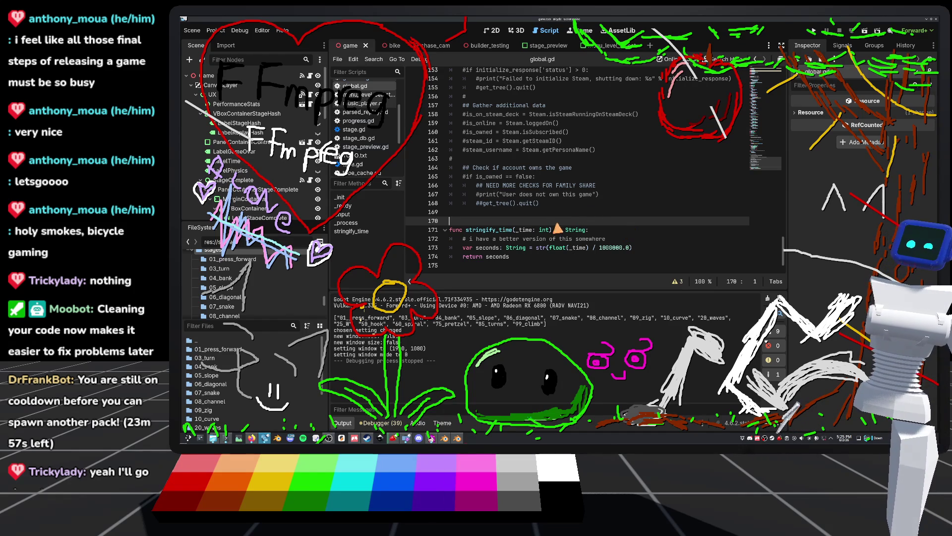
{"action": "left_click", "coordinate": [537, 212]}
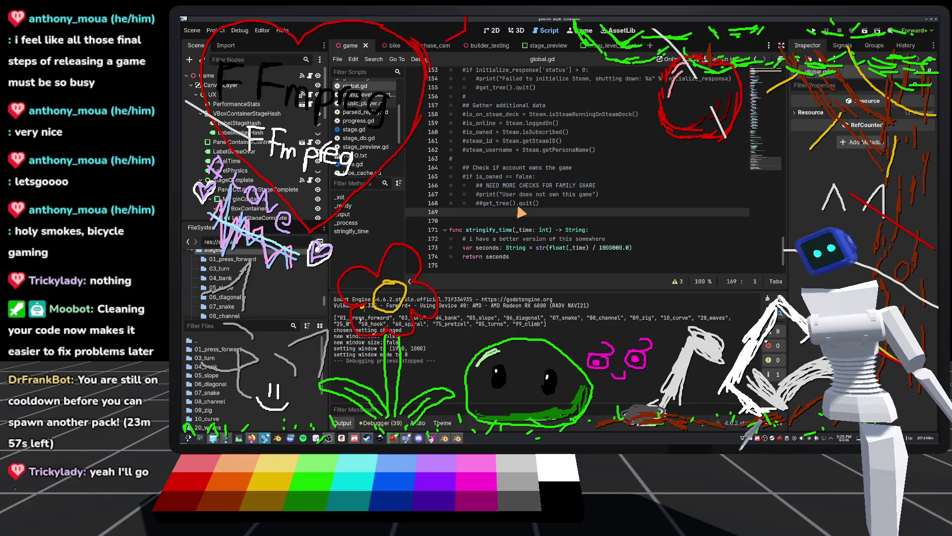
{"action": "scroll", "coordinate": [516, 210], "scroll_direction": "up", "scroll_amount": 10}
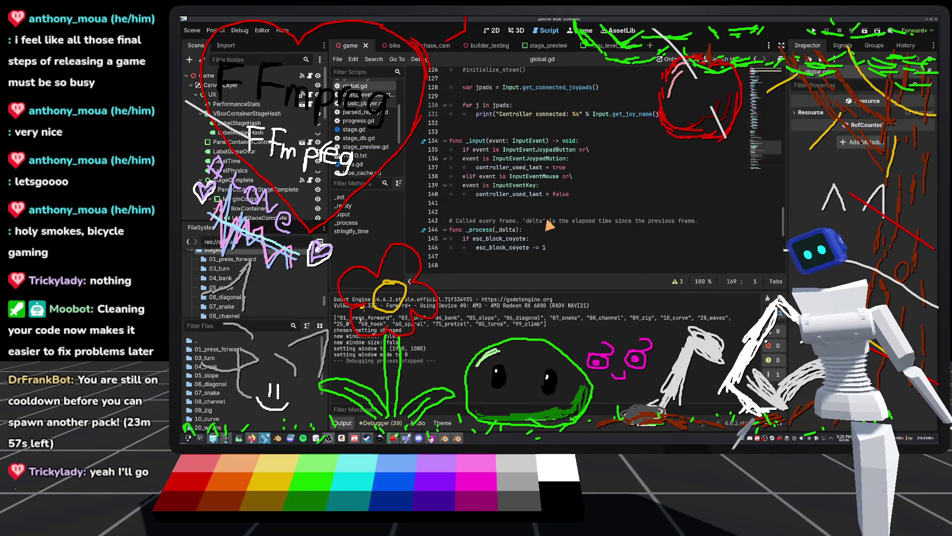
{"action": "scroll", "coordinate": [428, 214], "scroll_direction": "up", "scroll_amount": 5}
{"action": "scroll", "coordinate": [419, 136], "scroll_direction": "down", "scroll_amount": 13}
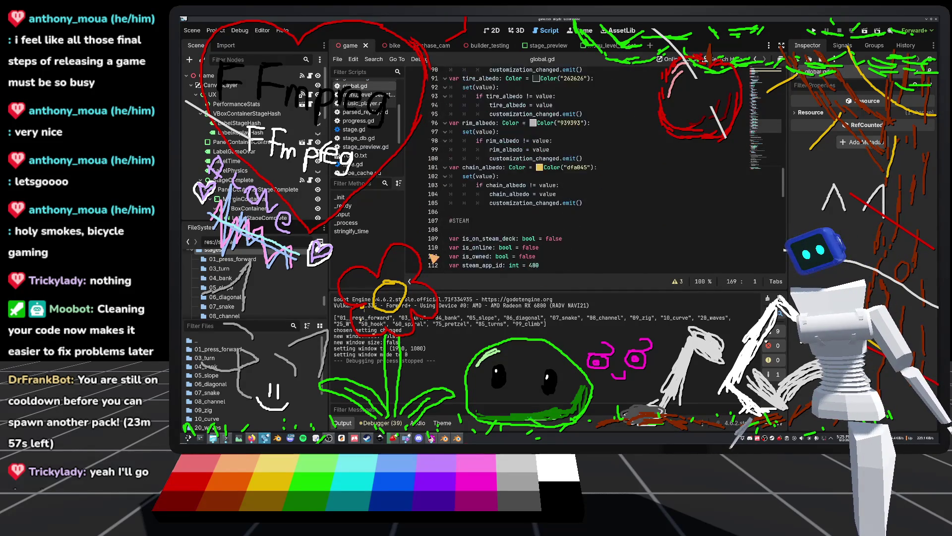
{"action": "scroll", "coordinate": [555, 208], "scroll_direction": "down", "scroll_amount": 2}
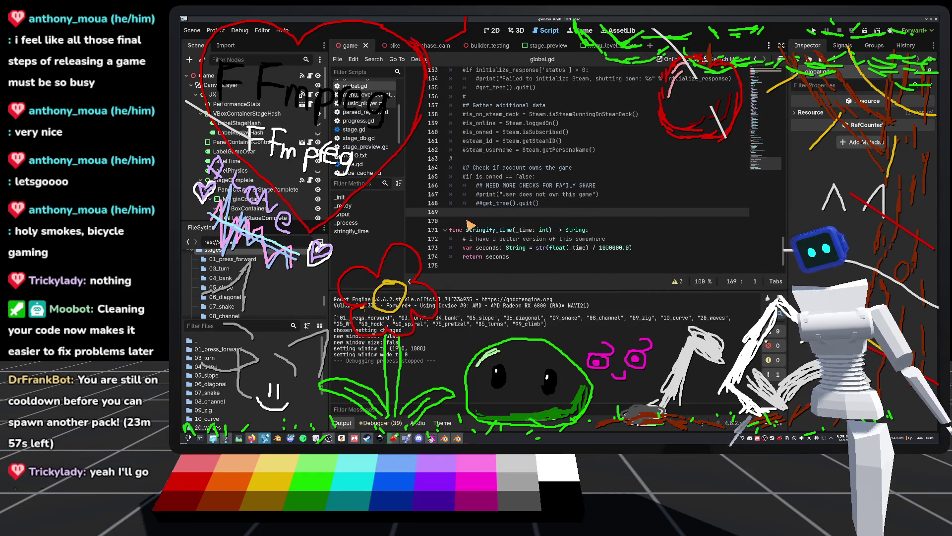
Launch the game and load a custom stage in builder mode from Stage Select
{"action": "left_click", "coordinate": [814, 30]}
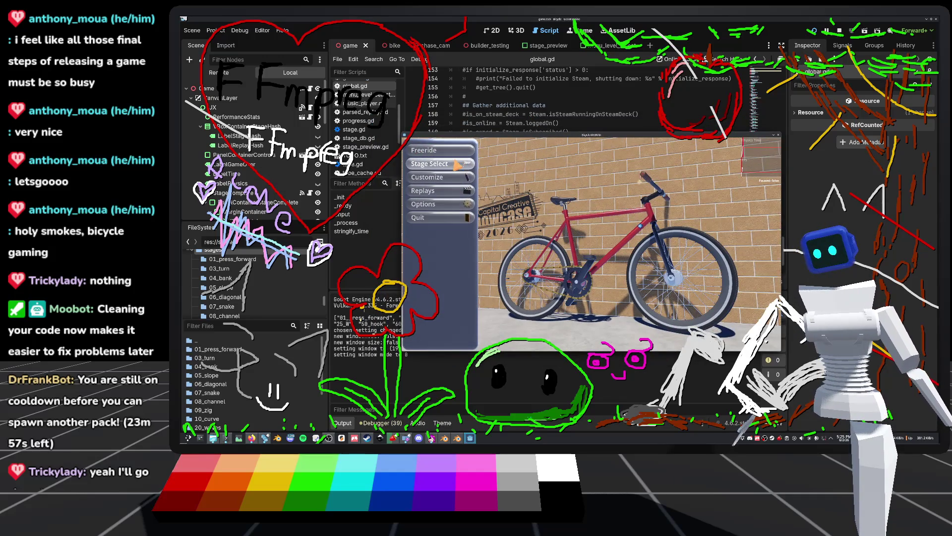
{"action": "left_click", "coordinate": [456, 165]}
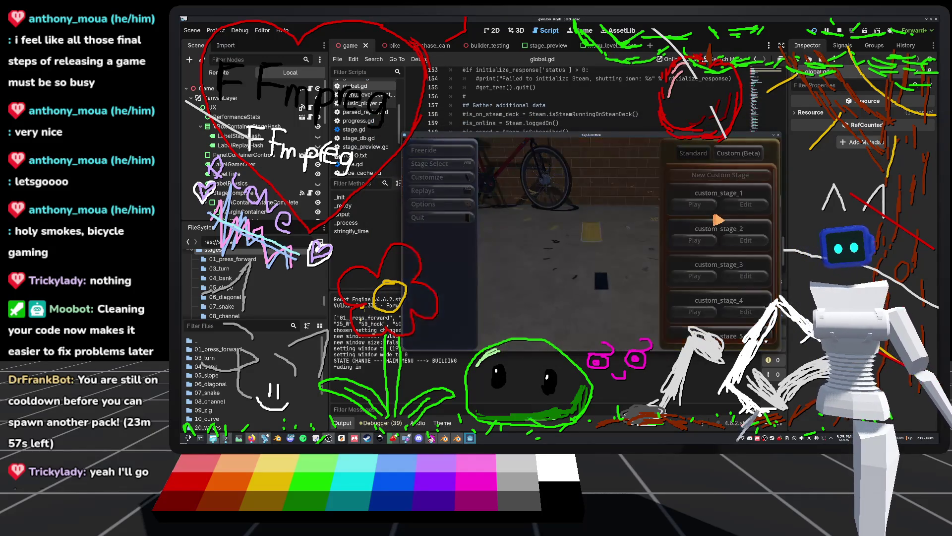
{"action": "left_click", "coordinate": [697, 240]}
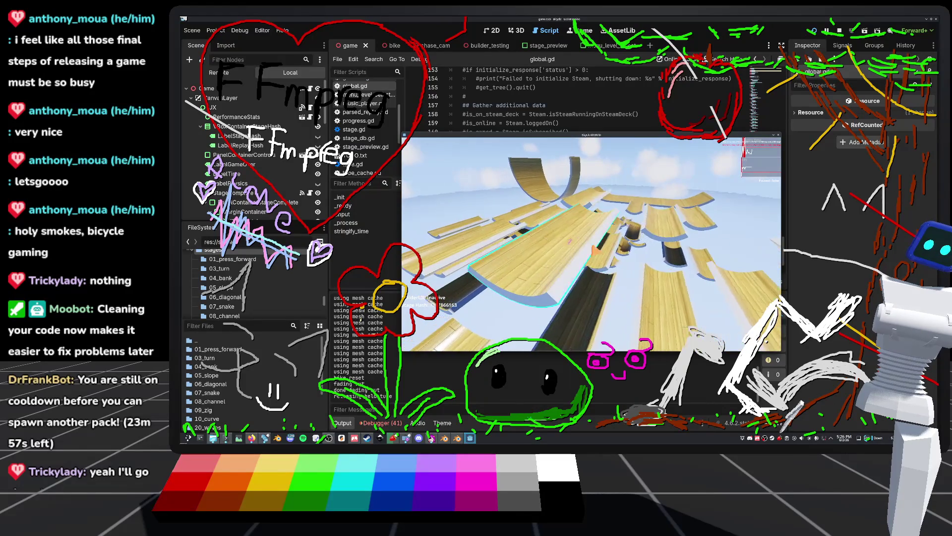
Release, pick up and release tube pieces until the debugger breaks at chase_cam.gd line 220
{"action": "left_click", "coordinate": [595, 251]}
{"action": "left_click", "coordinate": [595, 250]}
{"action": "left_click", "coordinate": [594, 250]}
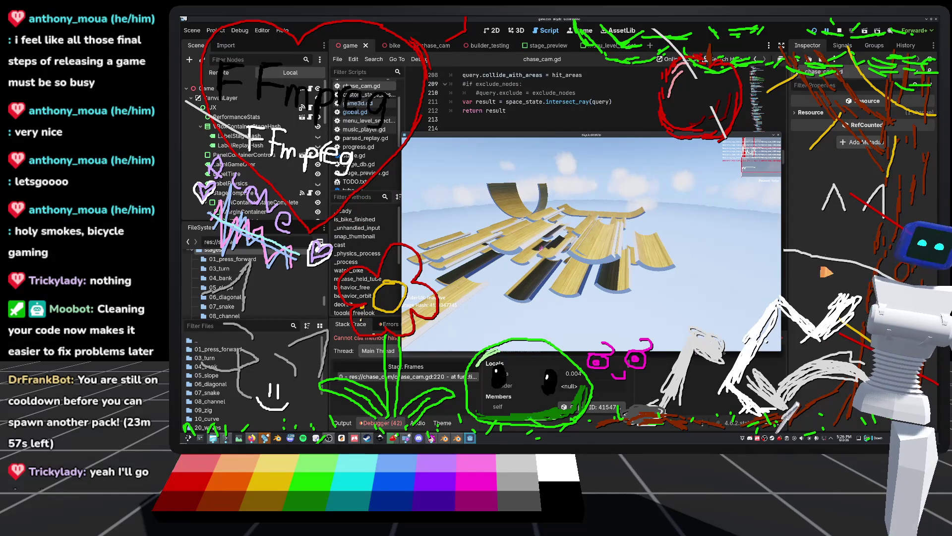
Inspect the null collider error in the debugger and resize the bottom panel and code view
{"action": "left_click", "coordinate": [814, 218]}
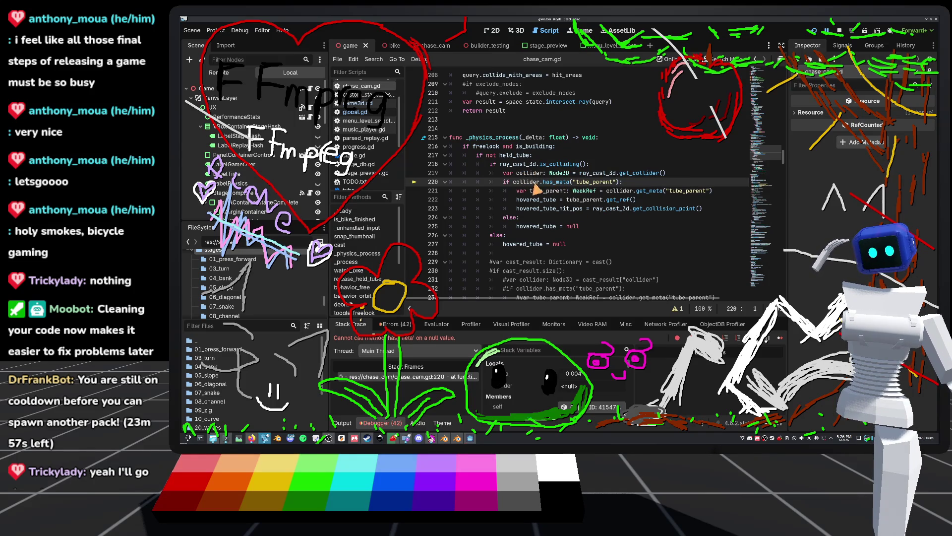
{"action": "mouse_move", "coordinate": [530, 180]}
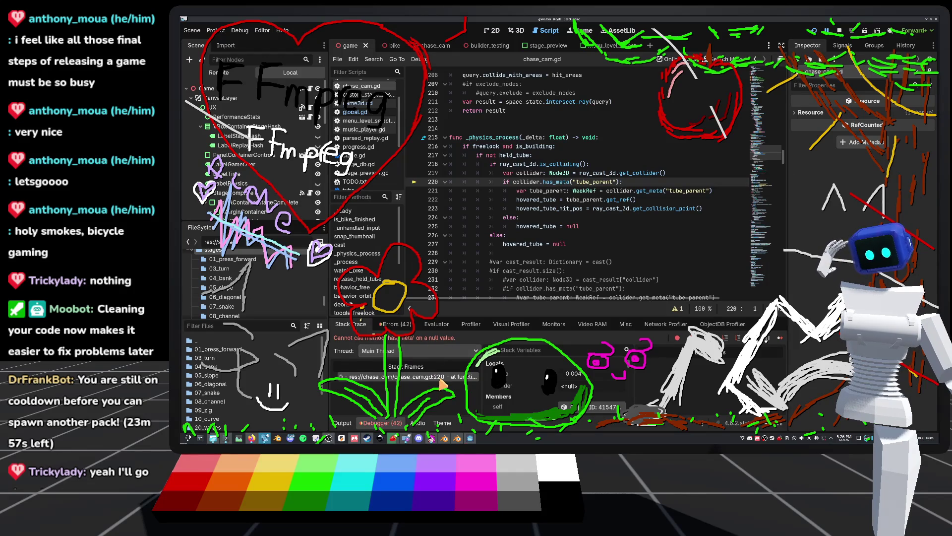
{"action": "left_click_drag", "start_coordinate": [535, 316], "coordinate": [515, 234]}
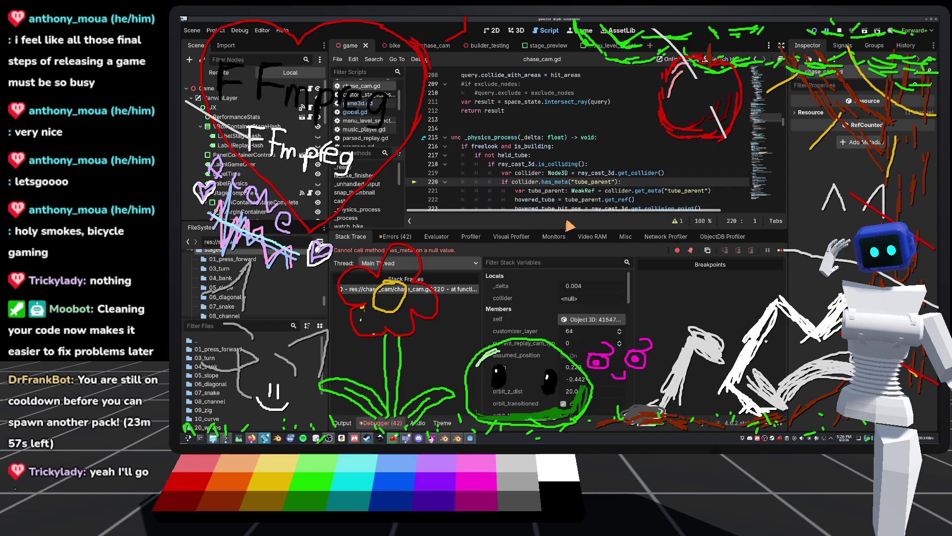
{"action": "left_click_drag", "start_coordinate": [575, 231], "coordinate": [575, 318]}
Stop the crashed game and place the cursor at the end of line 218 in chase_cam.gd
{"action": "left_click", "coordinate": [842, 31]}
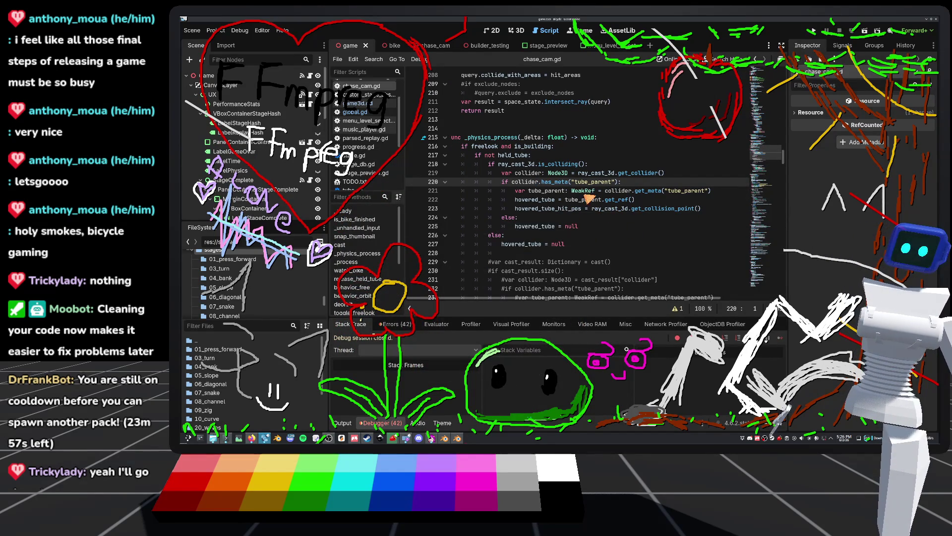
{"action": "scroll", "coordinate": [487, 212], "scroll_direction": "down", "scroll_amount": 2}
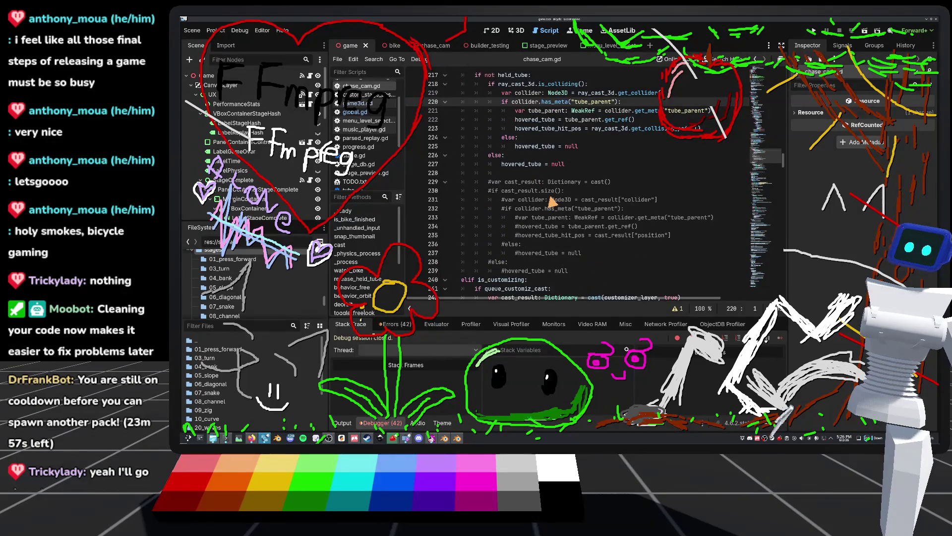
{"action": "scroll", "coordinate": [533, 154], "scroll_direction": "up", "scroll_amount": 2}
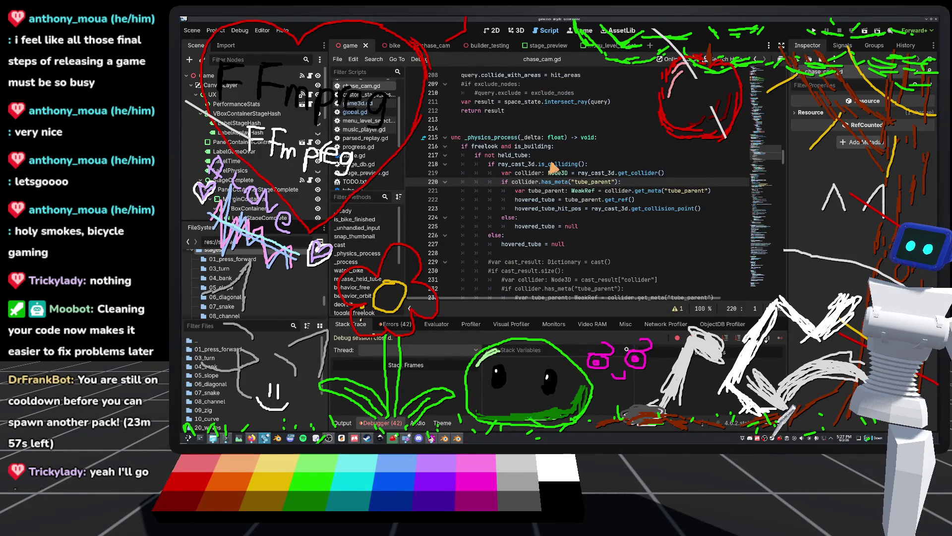
{"action": "mouse_move", "coordinate": [565, 170]}
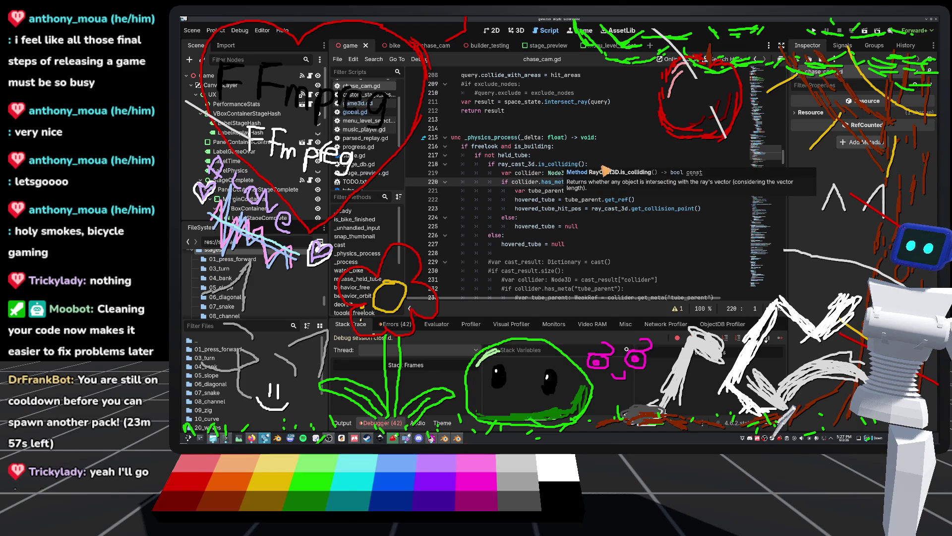
{"action": "left_click", "coordinate": [602, 167]}
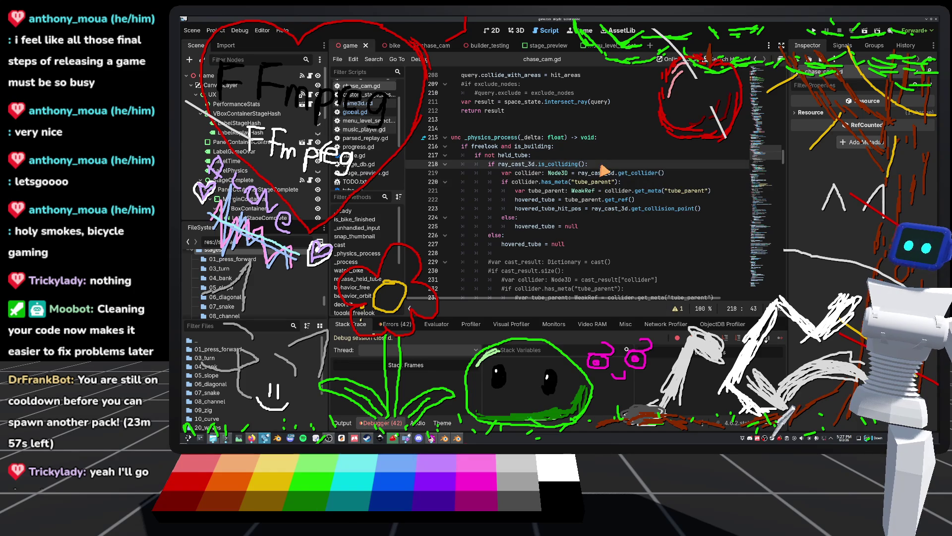
Add 'if is_instance_valid(collider):' on line 220 and indent lines 221–224 beneath it
{"action": "left_click", "coordinate": [670, 174]}
{"action": "key", "text": "Return"}
{"action": "type", "text": "if"}
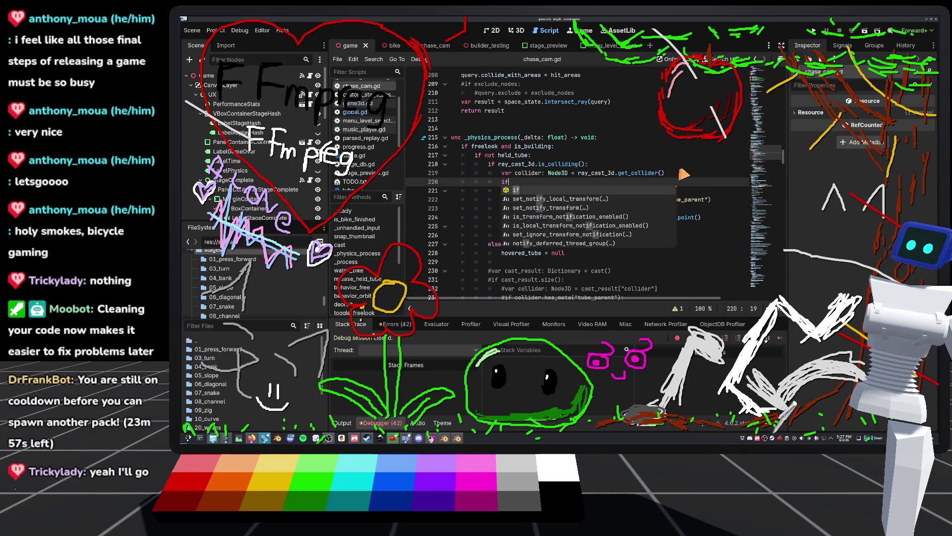
{"action": "type", "text": " is_inst"}
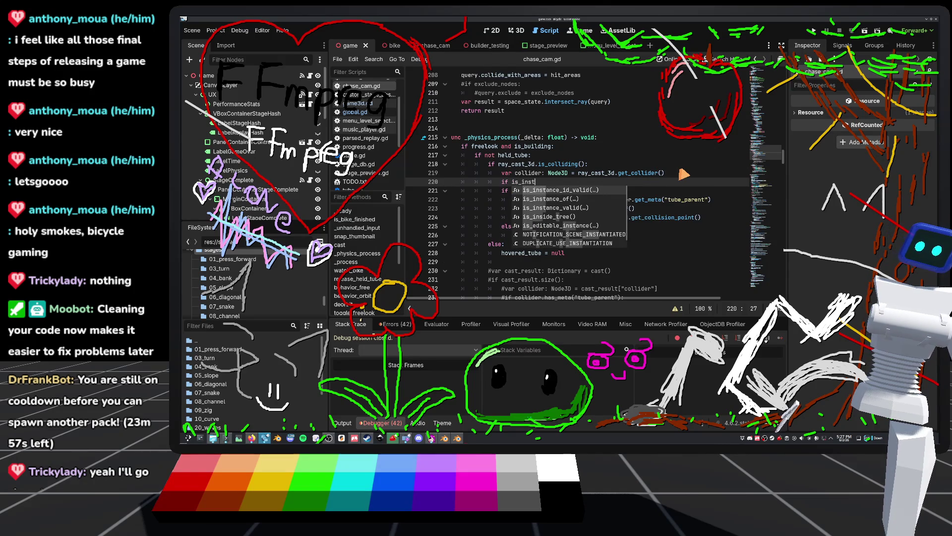
{"action": "key", "text": "Down"}
{"action": "key", "text": "Down"}
{"action": "key", "text": "Return"}
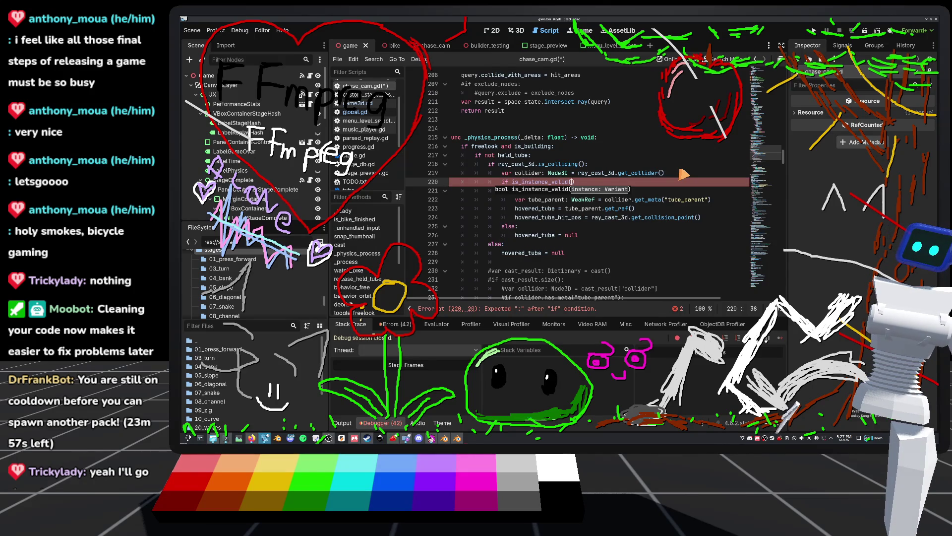
{"action": "type", "text": "collider"}
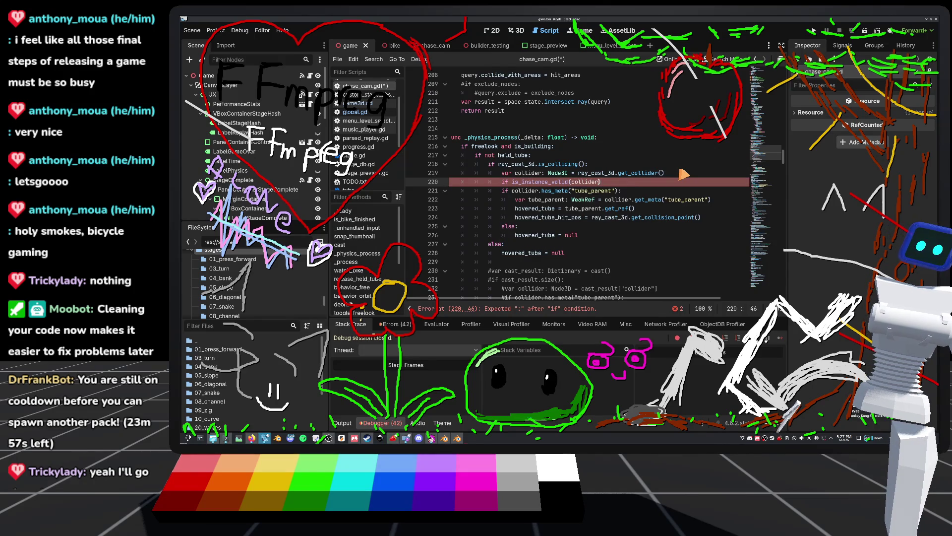
{"action": "type", "text": ":"}
{"action": "left_click", "coordinate": [589, 228]}
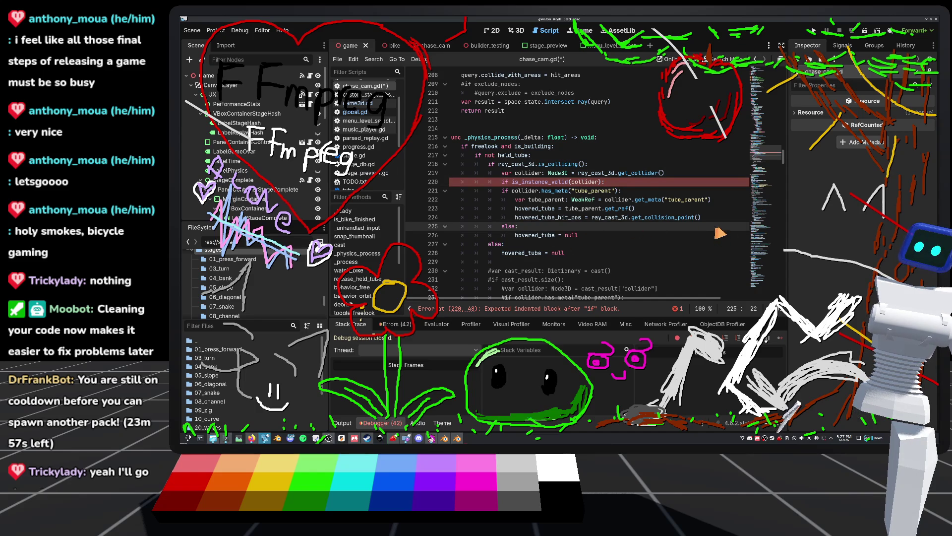
{"action": "left_click_drag", "start_coordinate": [723, 221], "coordinate": [422, 194]}
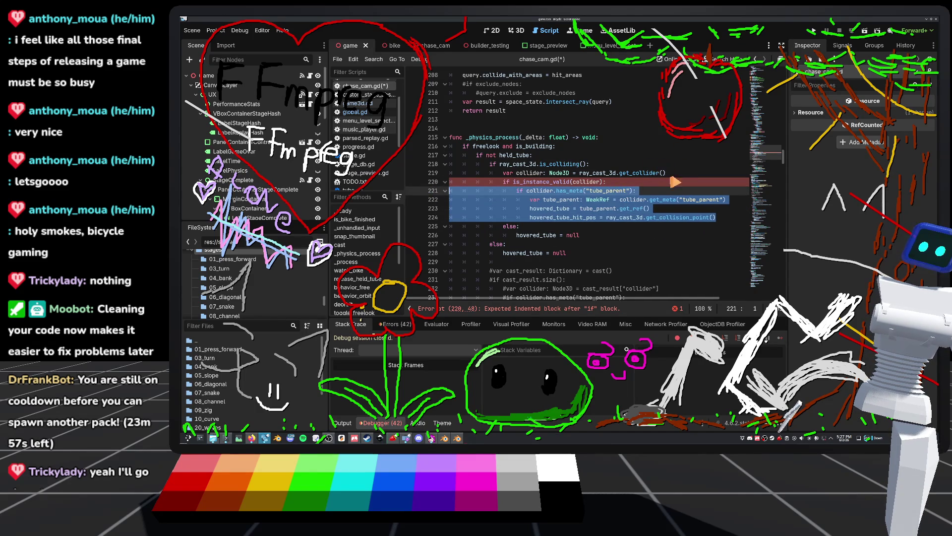
{"action": "key", "text": "Tab"}
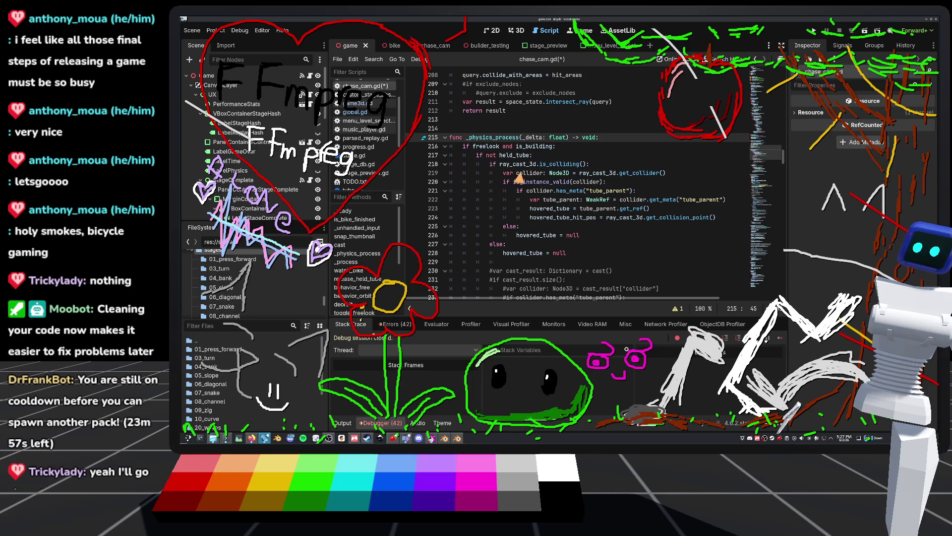
Add a branch setting hovered_tube = null after line 224, then save and run the project
{"action": "left_click", "coordinate": [724, 220]}
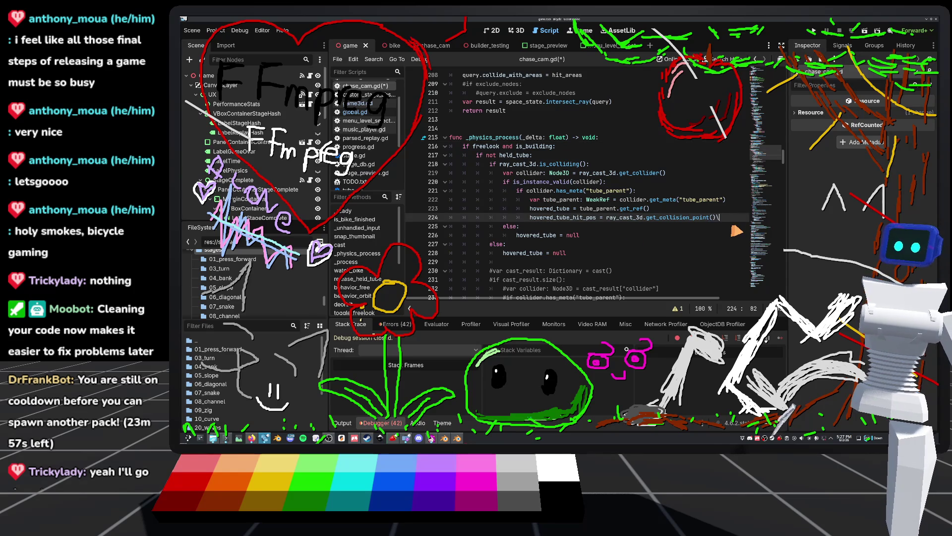
{"action": "key", "text": "BackSpace"}
{"action": "key", "text": "Return"}
{"action": "key", "text": "Return"}
{"action": "type", "text": "h"}
{"action": "key", "text": "Down"}
{"action": "key", "text": "Down"}
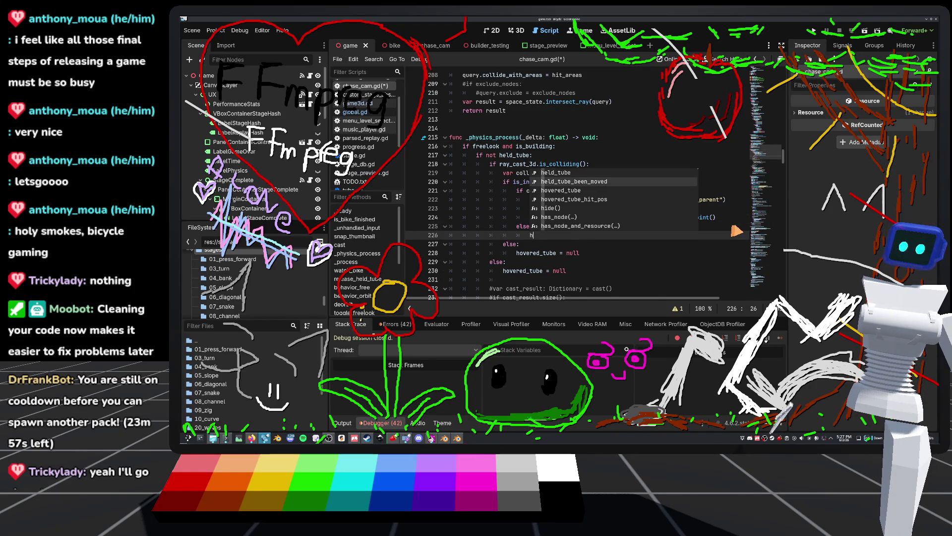
{"action": "key", "text": "Return"}
{"action": "type", "text": "null"}
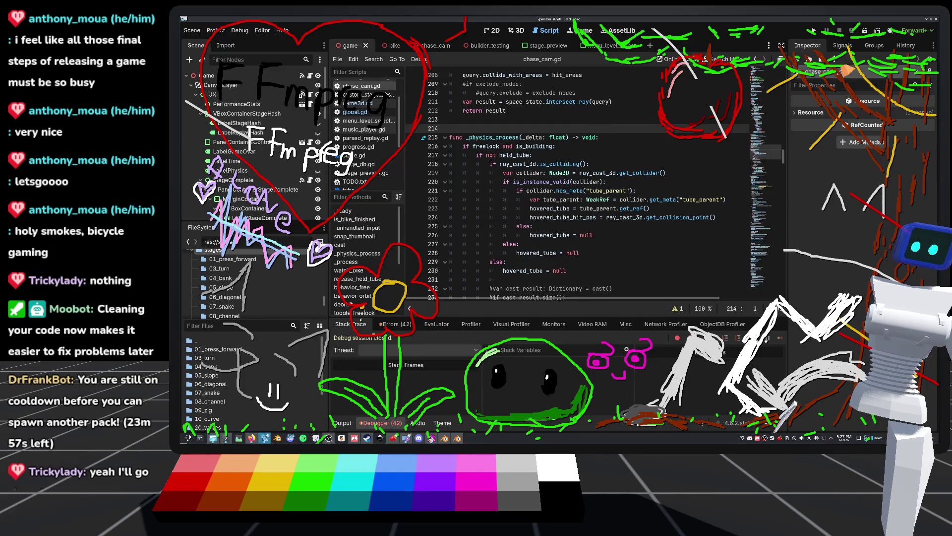
{"action": "left_click", "coordinate": [813, 31]}
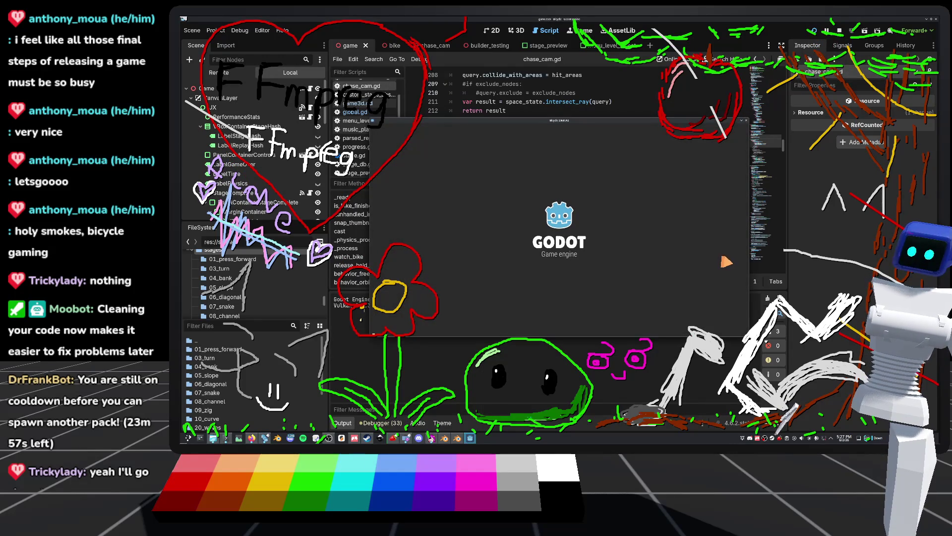
Load a stage in the builder, duplicate one tube to reach 64 tubes, then pause
{"action": "left_click", "coordinate": [405, 155]}
{"action": "left_click", "coordinate": [714, 198]}
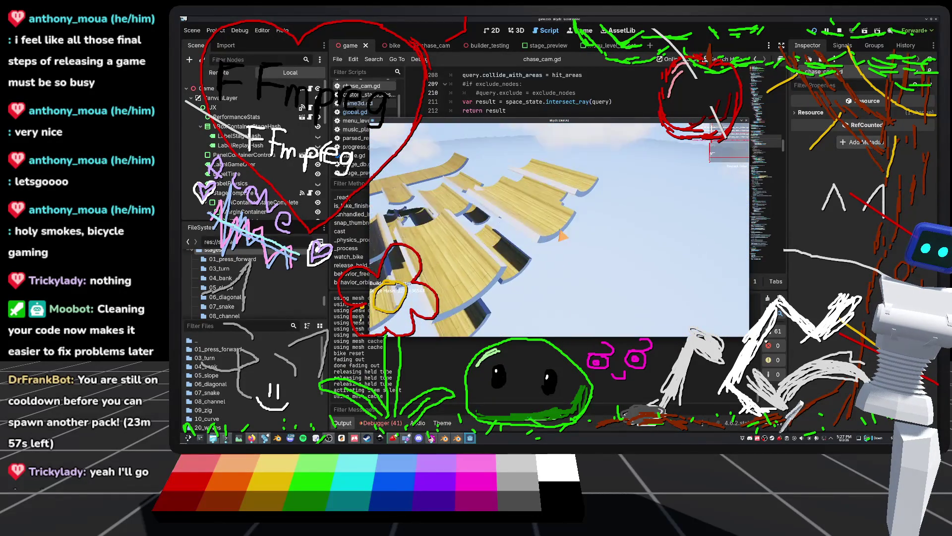
{"action": "left_click", "coordinate": [556, 237]}
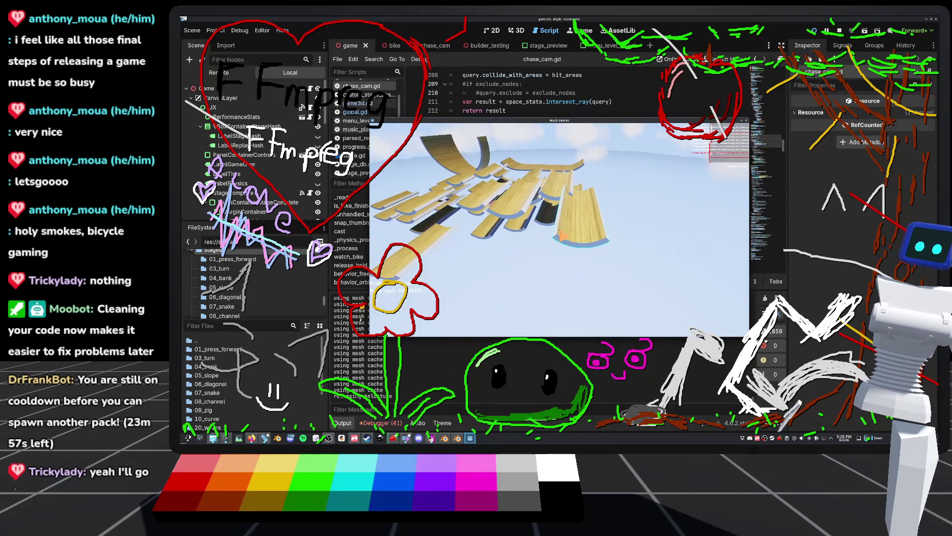
{"action": "key", "text": "Escape"}
Restart the game, play the first replay with pauses, then return to the main menu
{"action": "left_click", "coordinate": [422, 177]}
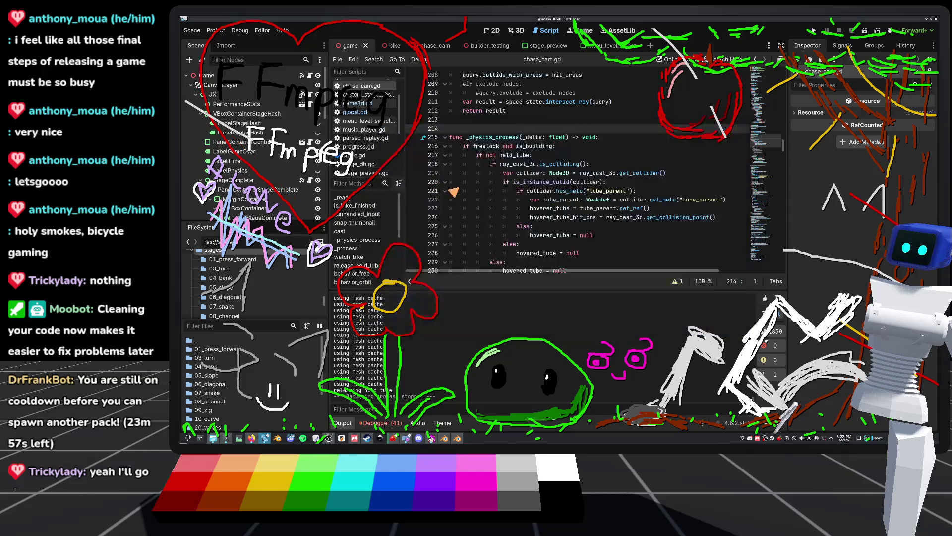
{"action": "left_click", "coordinate": [815, 32]}
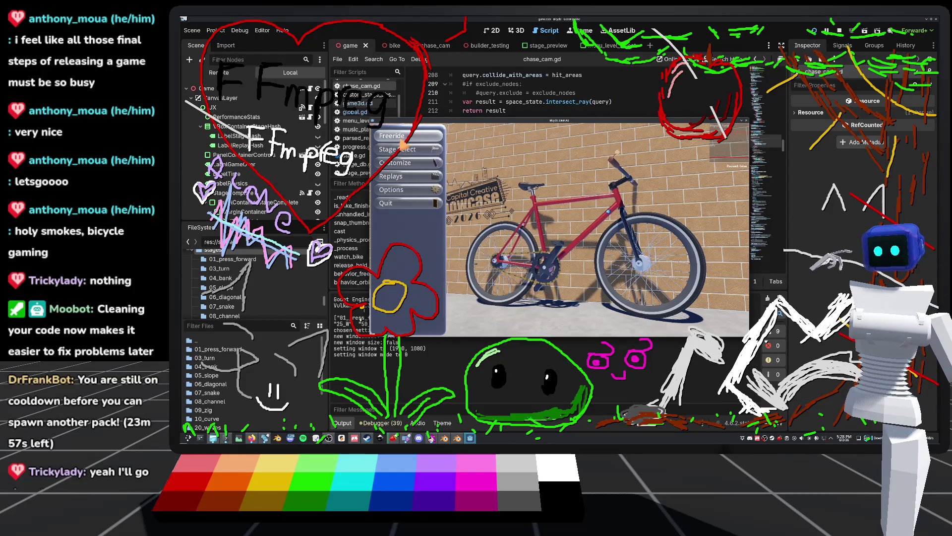
{"action": "left_click", "coordinate": [407, 176]}
{"action": "left_click", "coordinate": [491, 156]}
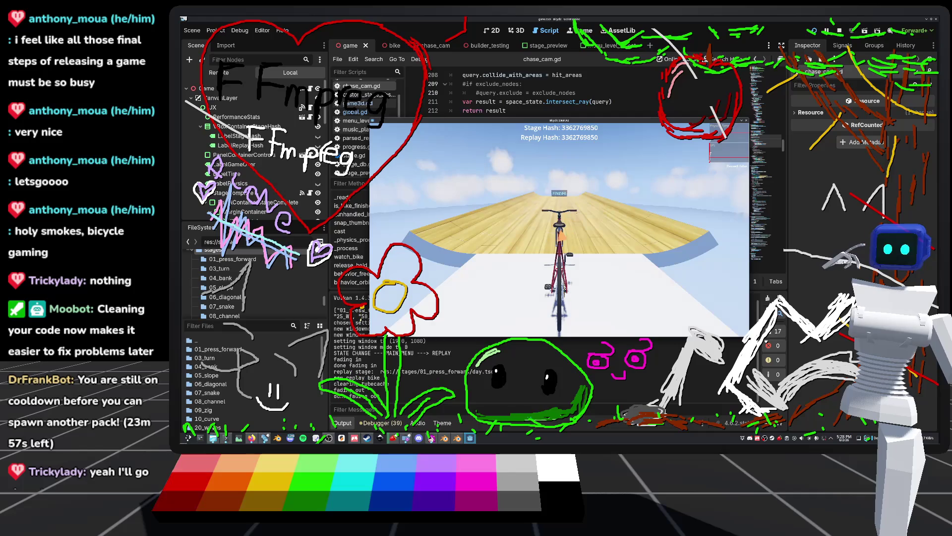
{"action": "key", "text": "Escape"}
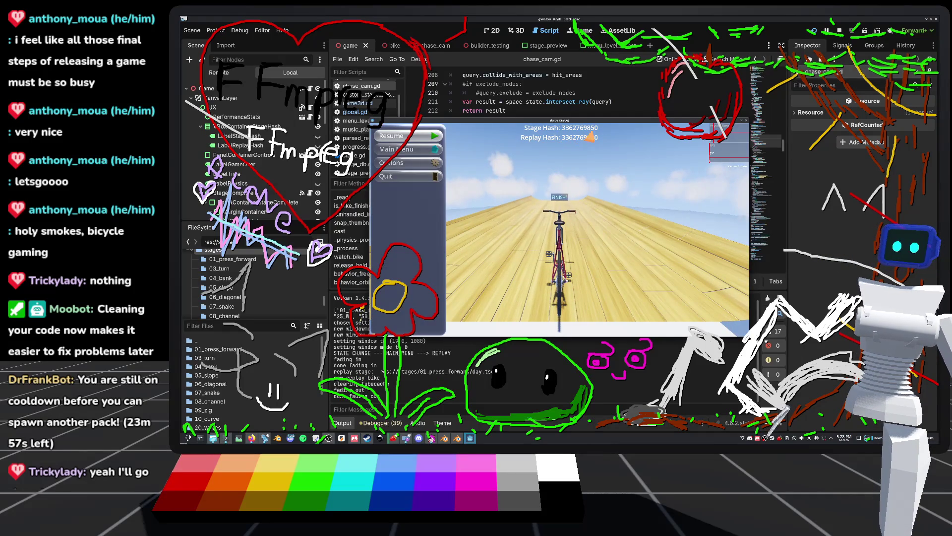
{"action": "key", "text": "Escape"}
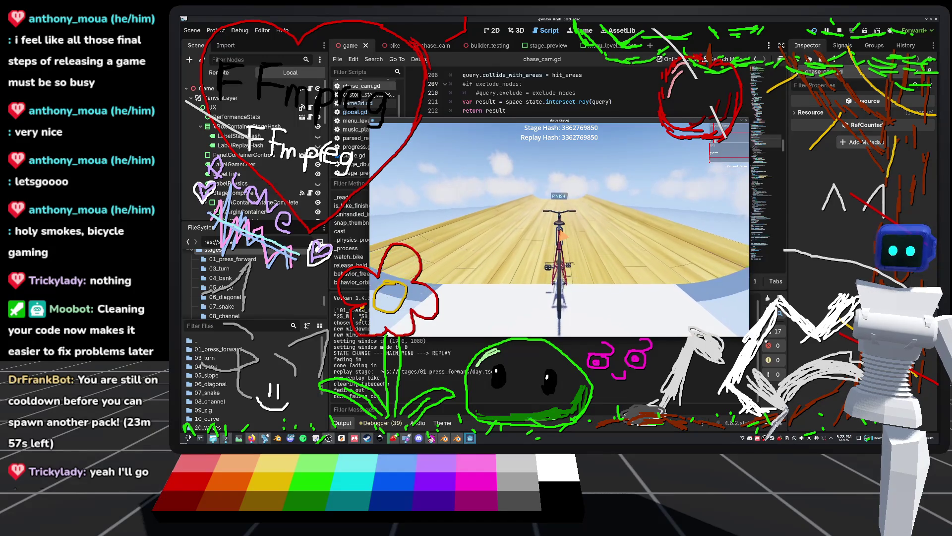
{"action": "key", "text": "Escape"}
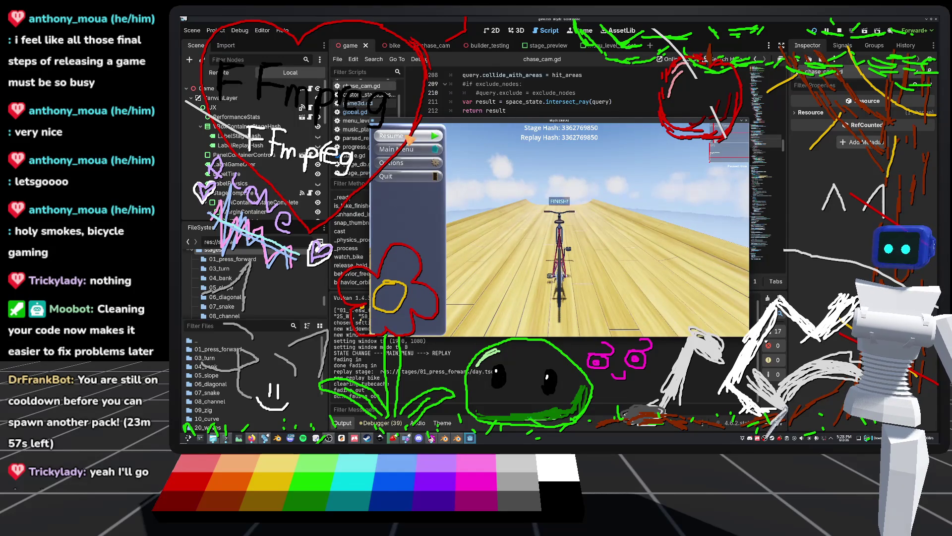
{"action": "left_click", "coordinate": [396, 149]}
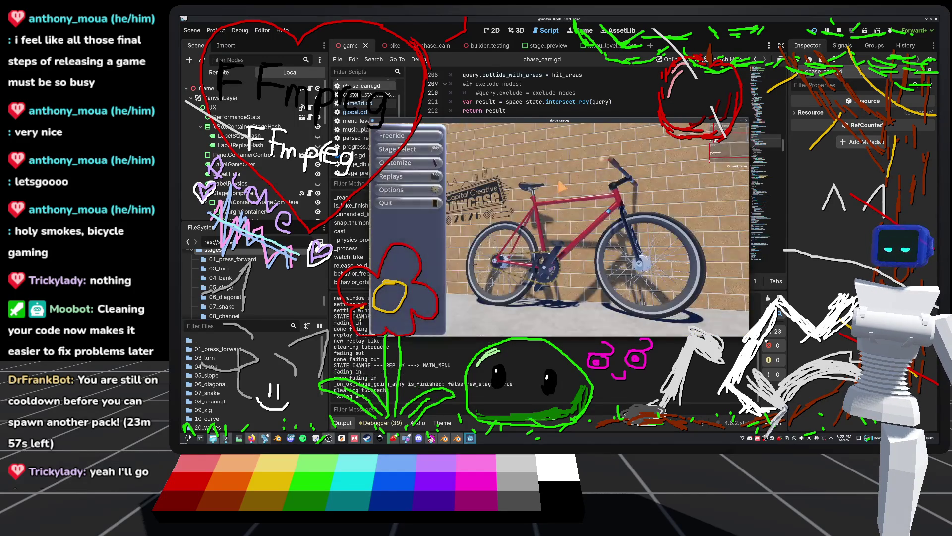
Browse the standard stages in Stage Select, then quit the game
{"action": "left_click", "coordinate": [404, 151]}
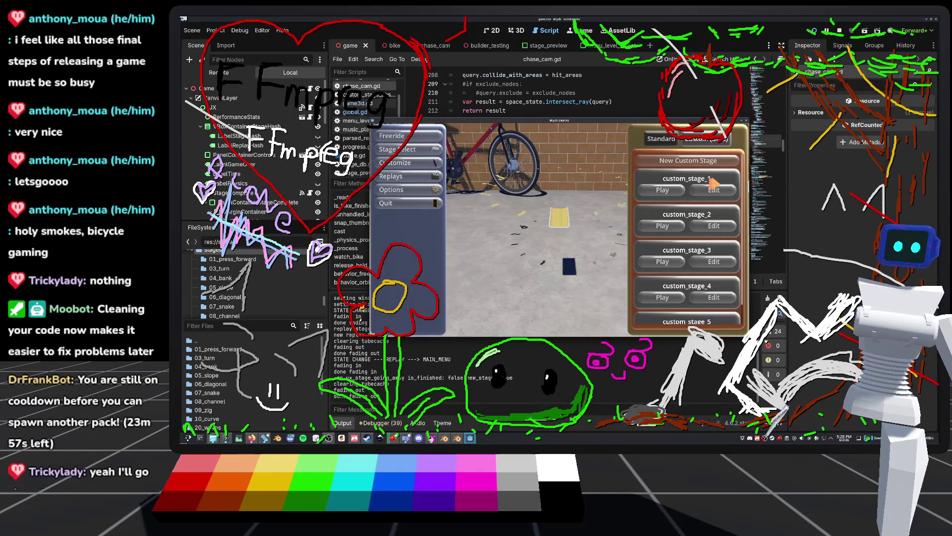
{"action": "left_click", "coordinate": [661, 139]}
{"action": "scroll", "coordinate": [703, 277], "scroll_direction": "down", "scroll_amount": 2}
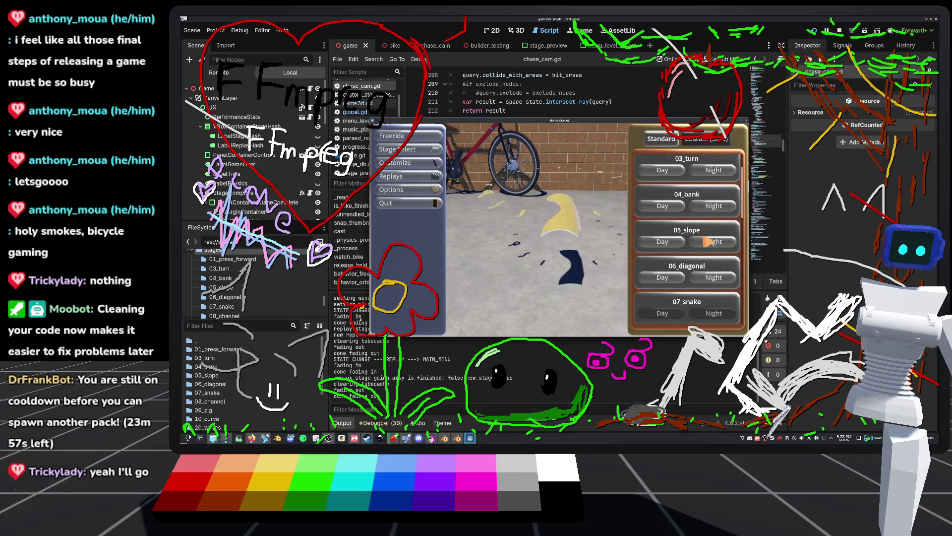
{"action": "scroll", "coordinate": [703, 278], "scroll_direction": "up", "scroll_amount": 2}
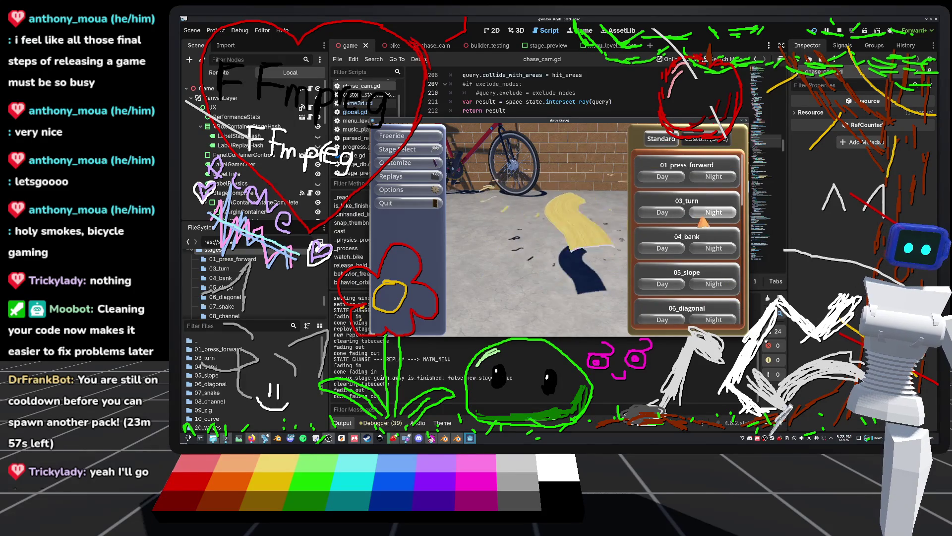
{"action": "scroll", "coordinate": [662, 198], "scroll_direction": "down", "scroll_amount": 2}
{"action": "scroll", "coordinate": [714, 278], "scroll_direction": "down", "scroll_amount": 6}
{"action": "scroll", "coordinate": [714, 279], "scroll_direction": "up", "scroll_amount": 2}
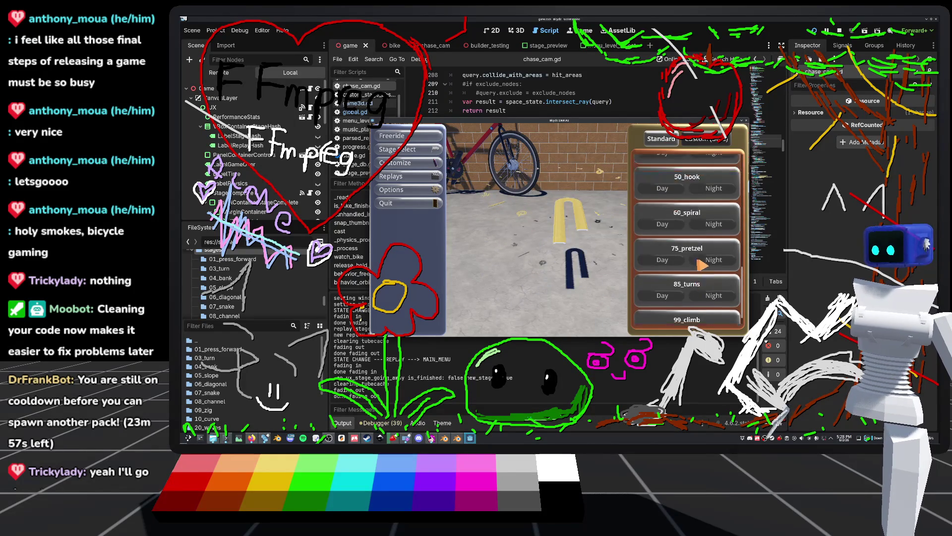
{"action": "scroll", "coordinate": [700, 273], "scroll_direction": "up", "scroll_amount": 2}
{"action": "scroll", "coordinate": [700, 273], "scroll_direction": "up", "scroll_amount": 4}
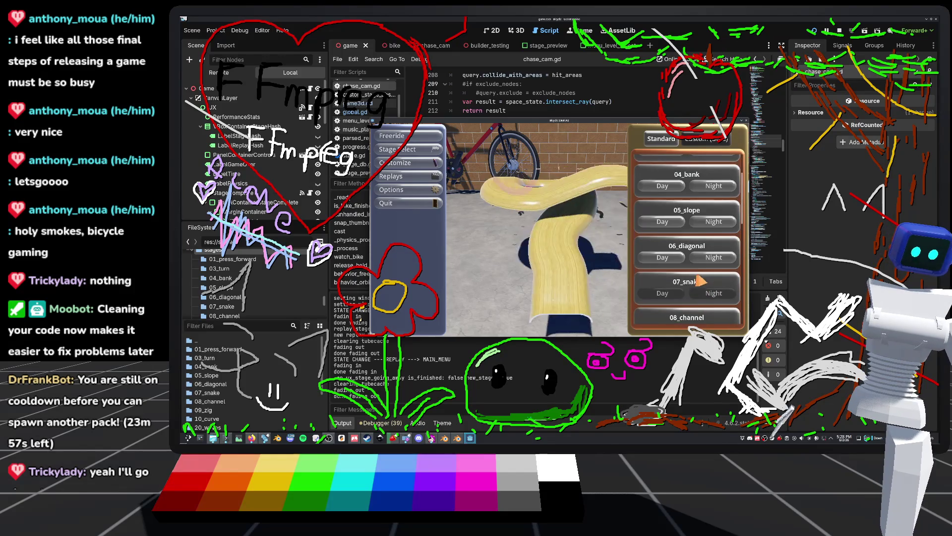
{"action": "left_click", "coordinate": [418, 206]}
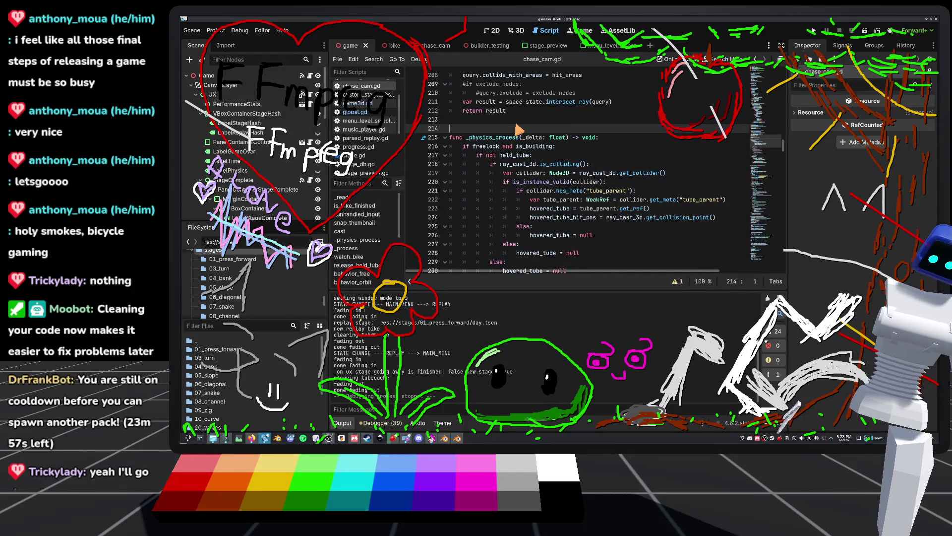